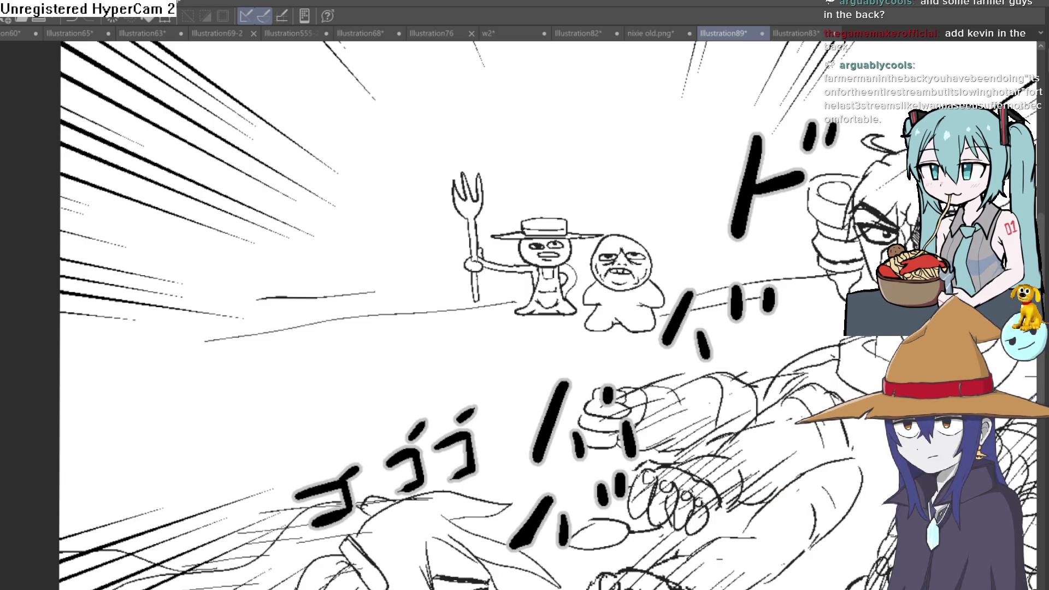
Step: Mirror the canvas with H and adjust the view to check the drawing
scroll(787, 306, "down", 5)
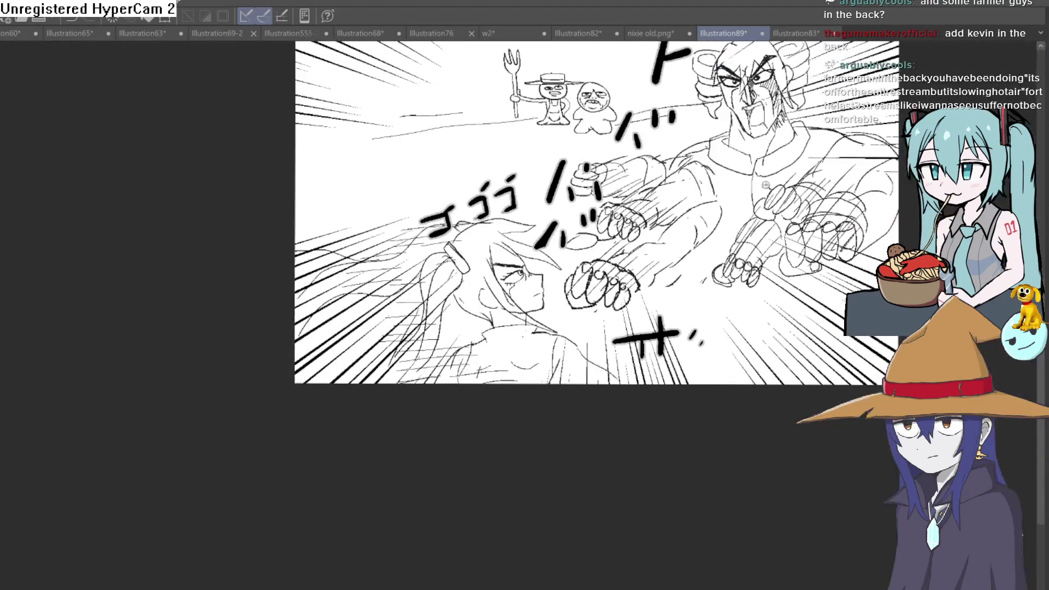
scroll(735, 287, "up", 5)
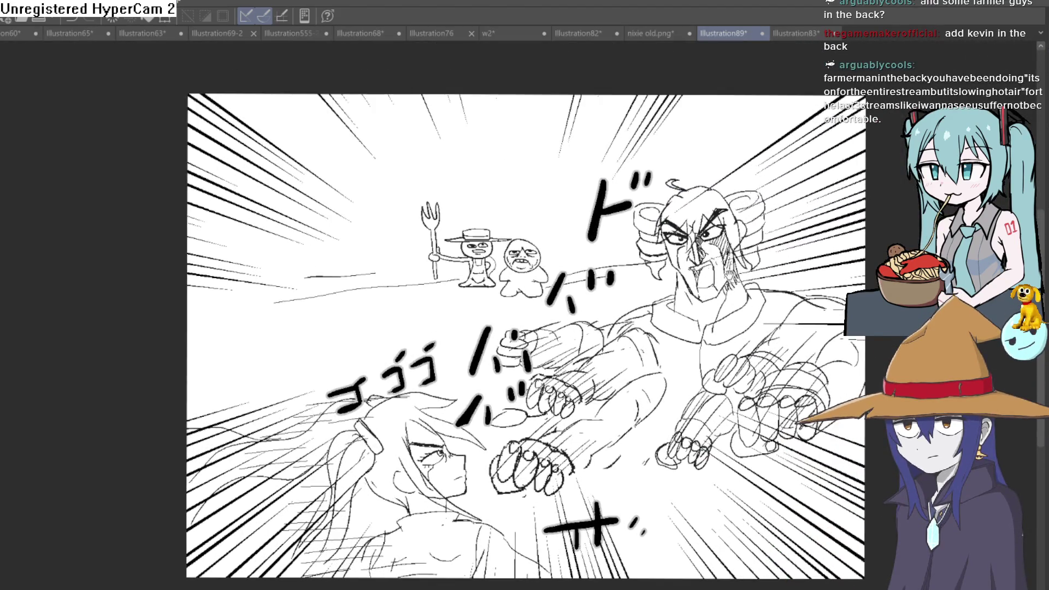
left_click_drag(735, 284, 730, 271)
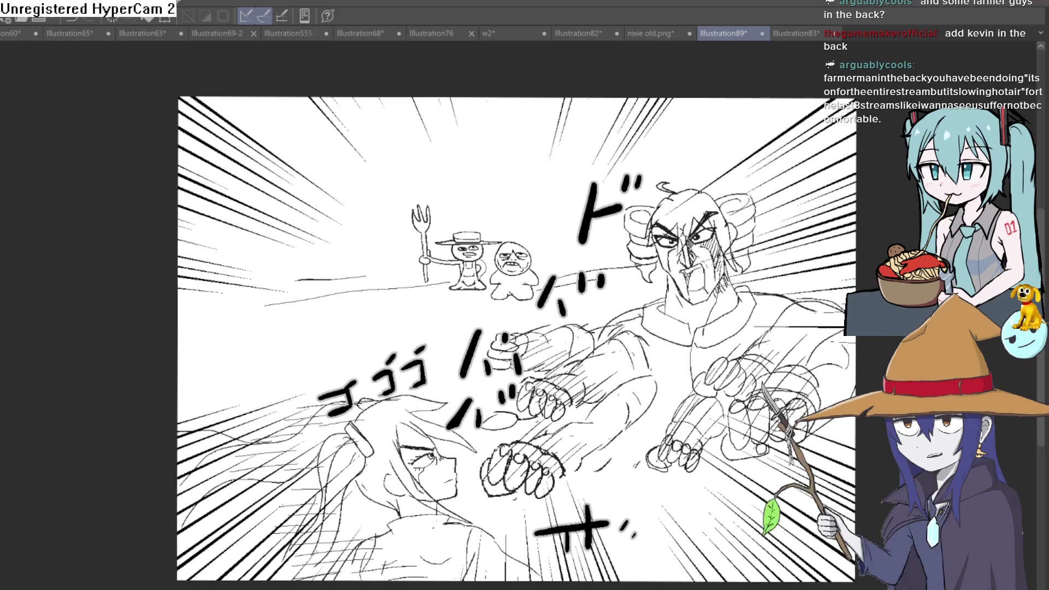
scroll(374, 339, "up", 2)
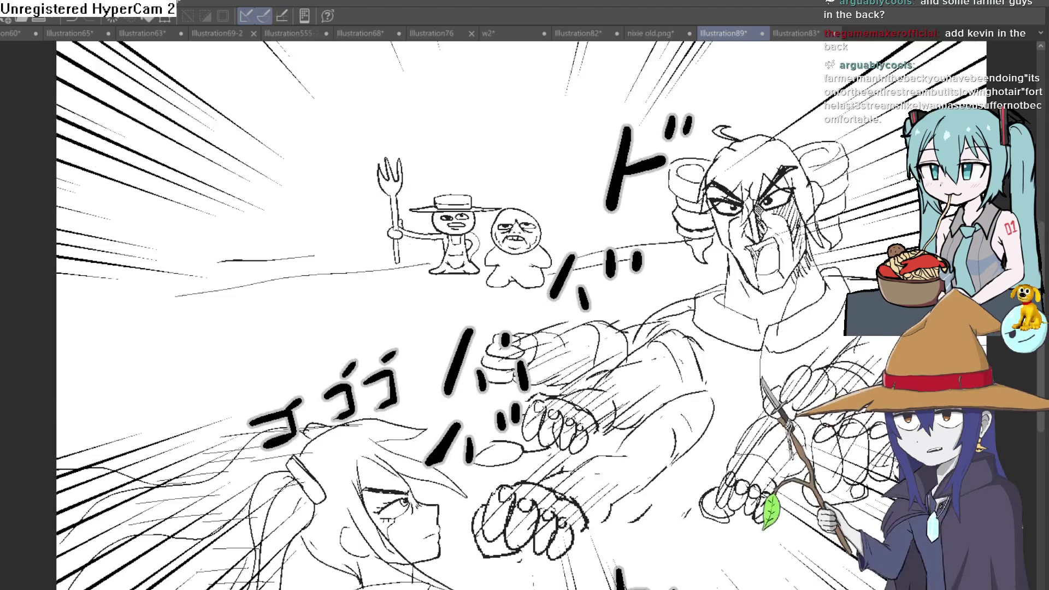
key("h")
key("h")
mouse_move(841, 222)
left_mouse_down()
mouse_move(815, 271)
mouse_move(811, 263)
left_mouse_up()
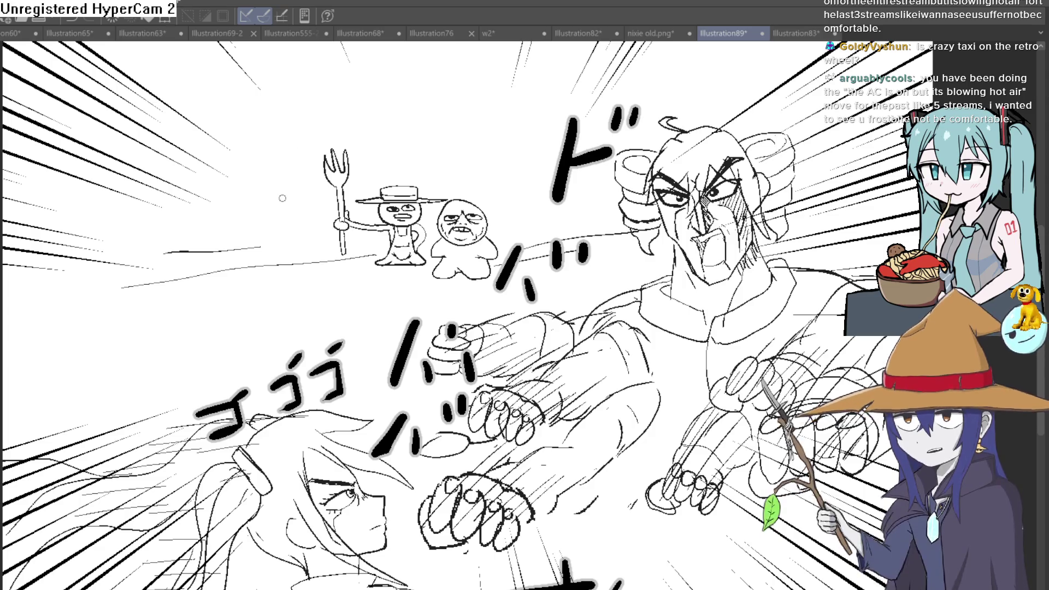
Step: Start the tall figure left of the pitchfork farmer with a V-shaped collar
mouse_move(256, 260)
left_mouse_down()
mouse_move(277, 230)
mouse_move(306, 218)
mouse_move(317, 257)
left_mouse_up()
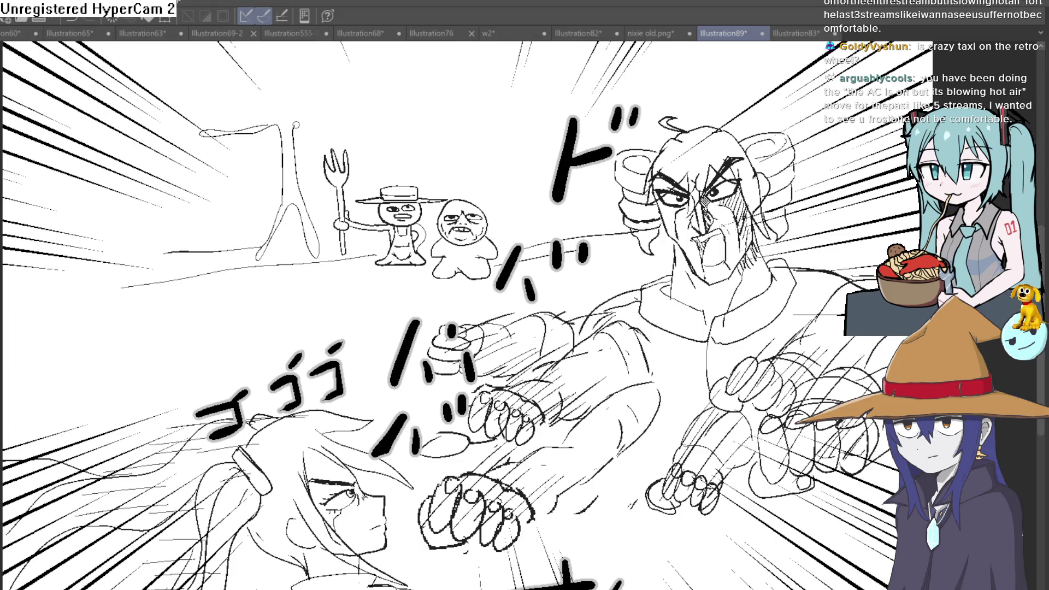
scroll(295, 125, "up", 4)
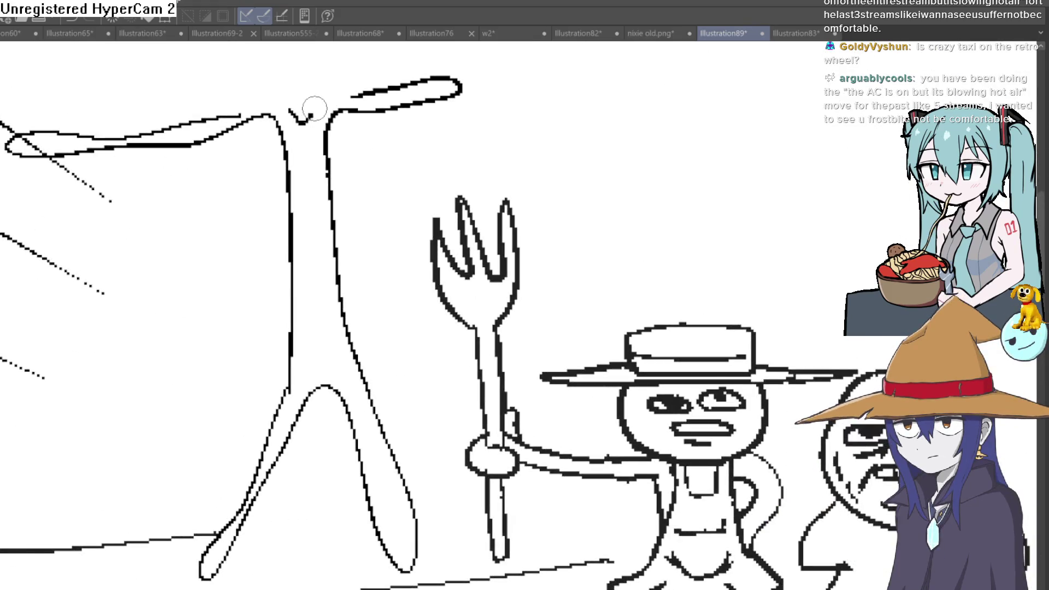
left_click_drag(315, 139, 304, 192)
left_click_drag(295, 124, 307, 156)
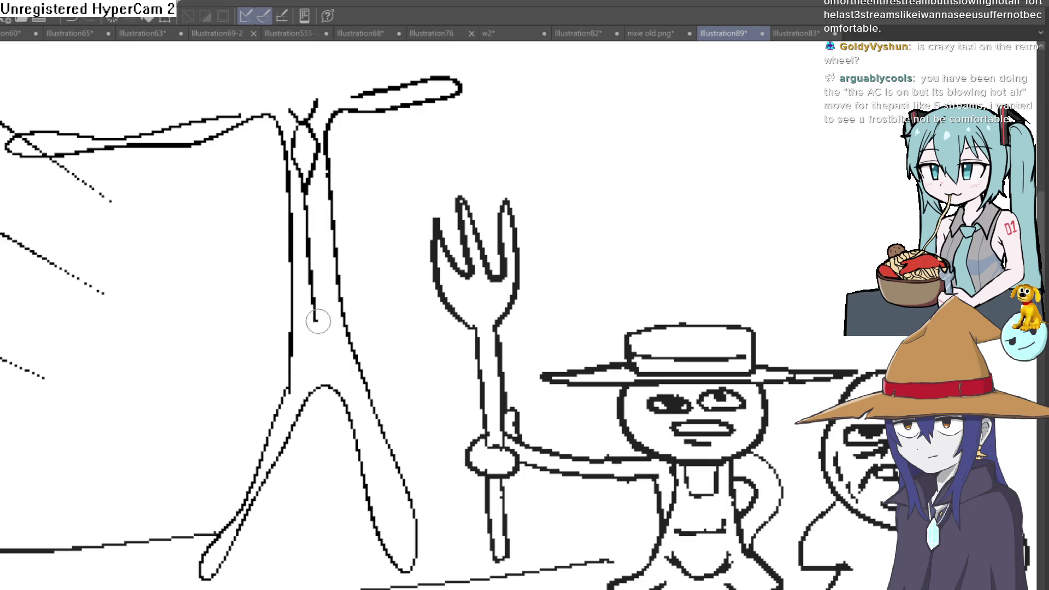
scroll(300, 318, "up", 5)
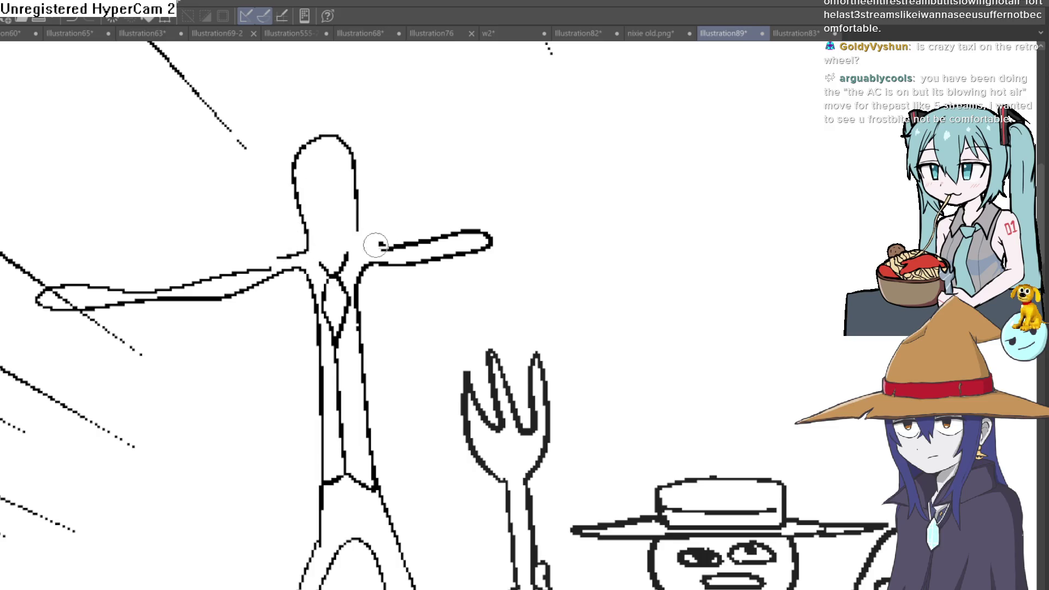
scroll(376, 245, "up", 8)
Step: Draw the figure's glasses, mouth, nose and chin, then thicken the head outline
mouse_move(328, 117)
left_mouse_down()
mouse_move(268, 155)
mouse_move(323, 113)
mouse_move(426, 108)
mouse_move(421, 140)
mouse_move(435, 108)
left_mouse_up()
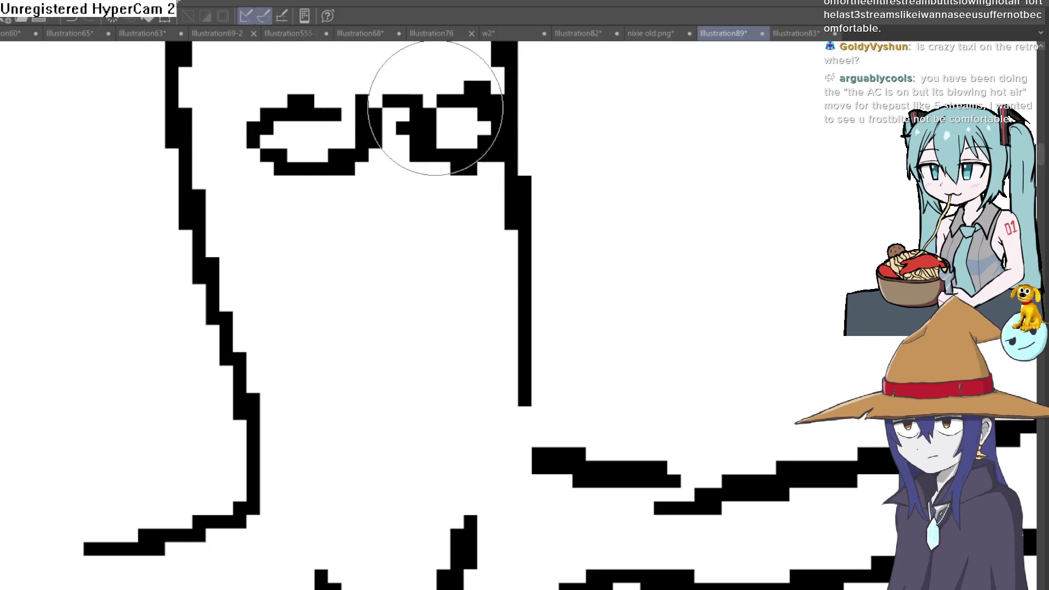
mouse_move(294, 277)
left_mouse_down()
mouse_move(305, 260)
mouse_move(465, 224)
mouse_move(491, 257)
left_mouse_up()
left_click_drag(308, 221, 280, 289)
mouse_move(456, 303)
left_mouse_down()
mouse_move(379, 402)
mouse_move(349, 412)
left_mouse_up()
left_click_drag(443, 398, 418, 437)
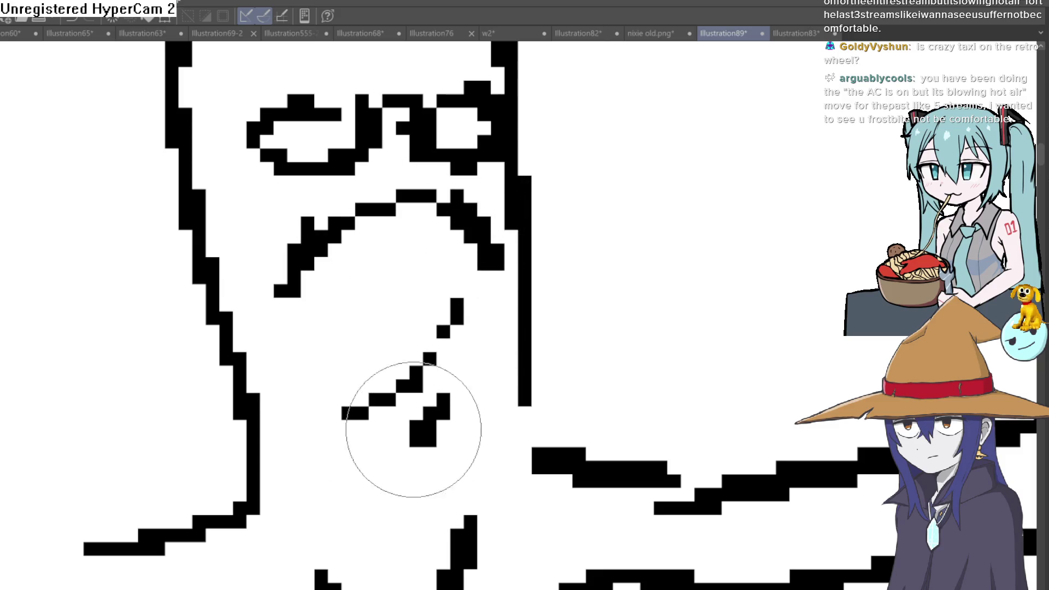
scroll(558, 386, "down", 3)
left_click_drag(541, 300, 477, 283)
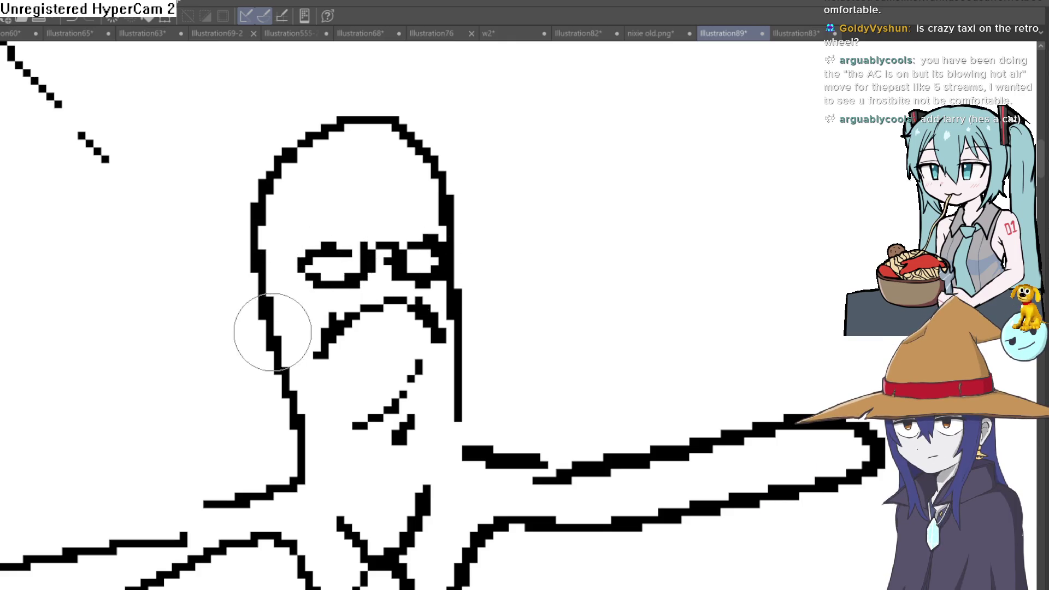
mouse_move(272, 332)
left_mouse_down()
mouse_move(318, 182)
mouse_move(367, 159)
mouse_move(433, 183)
mouse_move(363, 131)
mouse_move(293, 117)
mouse_move(241, 235)
mouse_move(246, 281)
mouse_move(219, 273)
mouse_move(223, 323)
mouse_move(534, 241)
mouse_move(458, 302)
left_mouse_up()
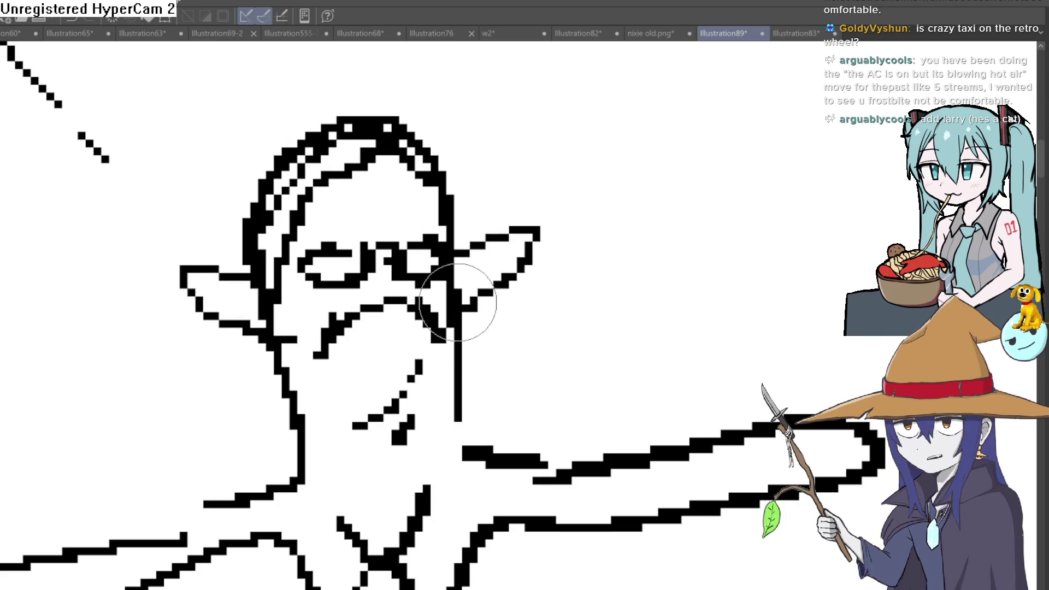
Step: Add collar strokes at the tall figure's neck
scroll(470, 273, "down", 5)
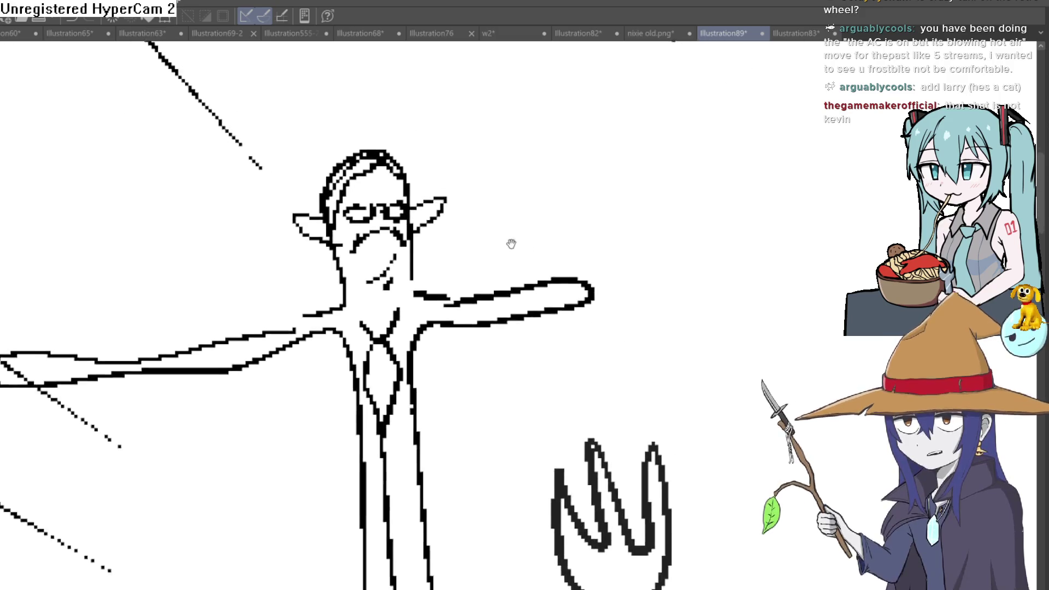
scroll(511, 244, "down", 3)
scroll(576, 237, "up", 2)
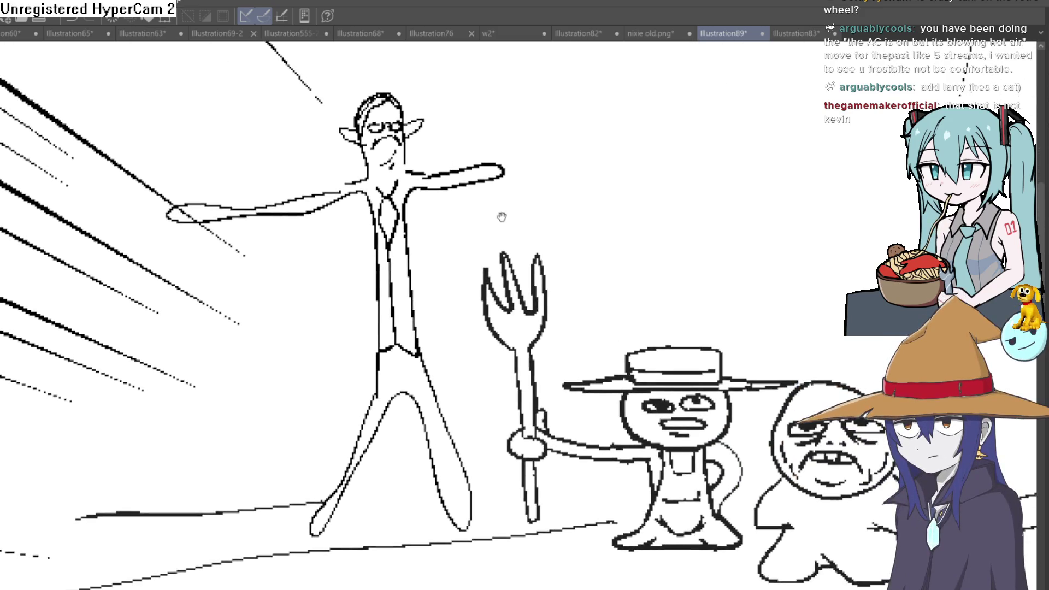
scroll(501, 217, "up", 3)
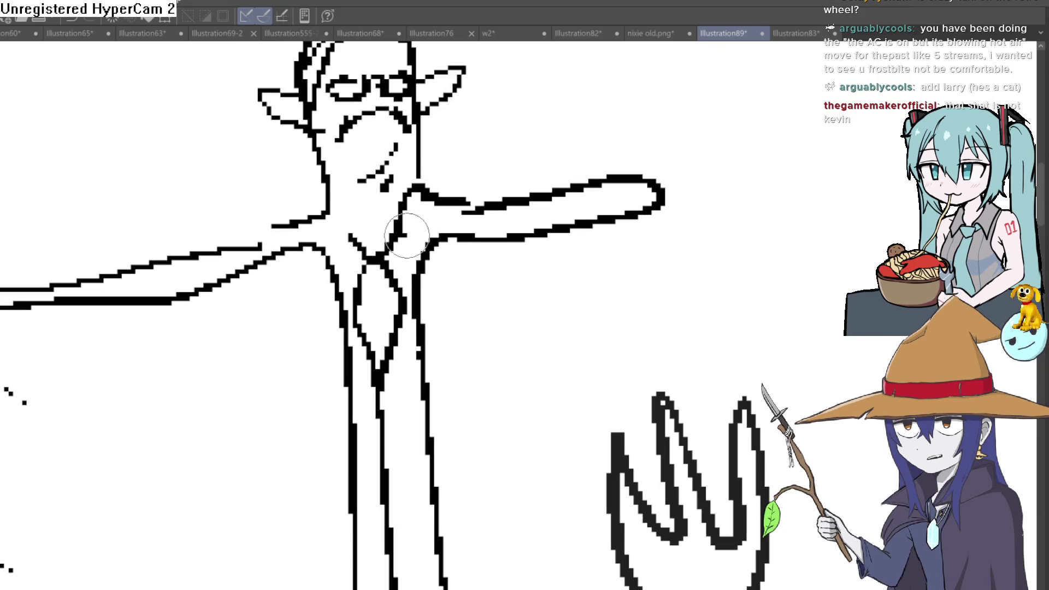
mouse_move(374, 206)
left_mouse_down()
mouse_move(315, 236)
mouse_move(371, 224)
left_mouse_up()
scroll(440, 221, "down", 5)
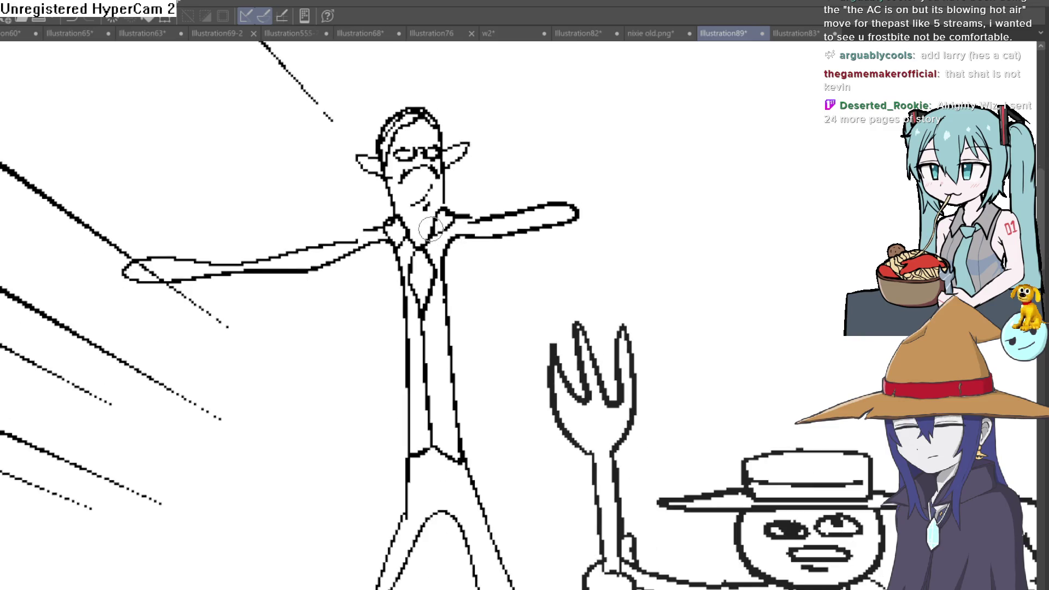
scroll(534, 238, "down", 2)
scroll(534, 238, "down", 5)
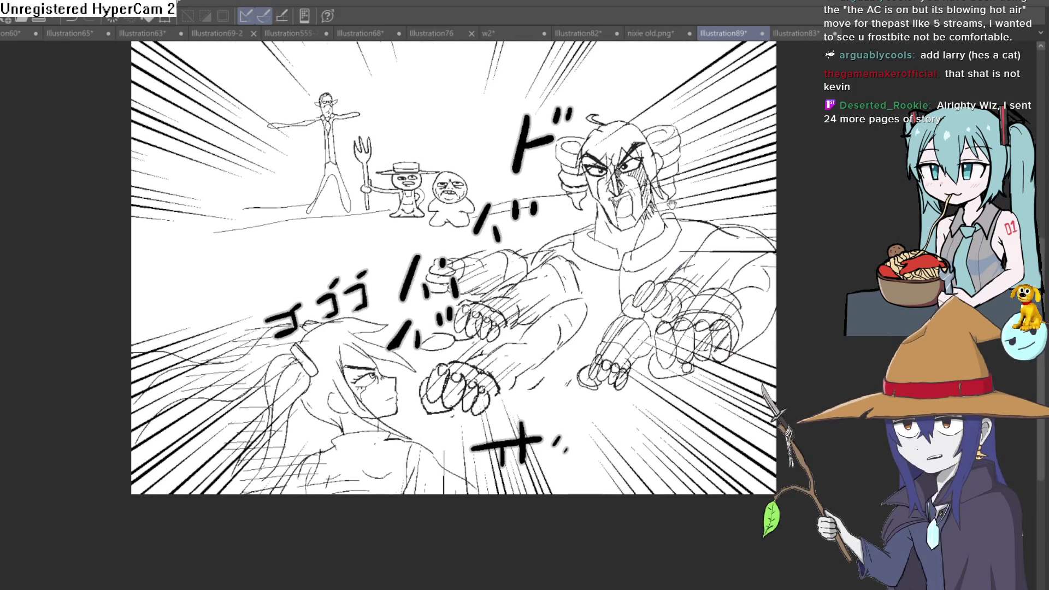
scroll(423, 434, "up", 5)
left_click_drag(511, 447, 338, 490)
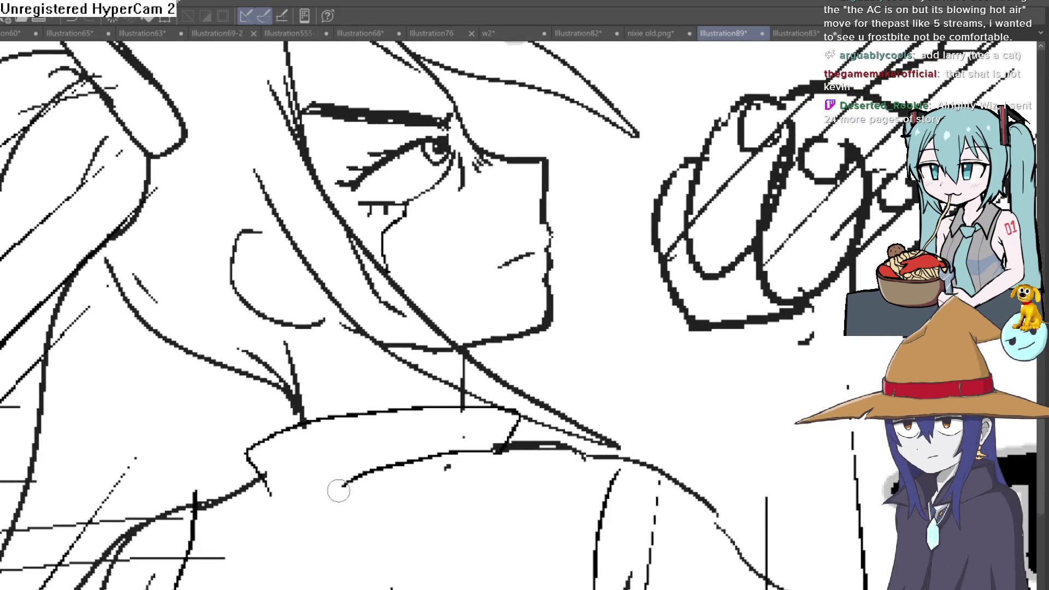
scroll(373, 455, "down", 2)
scroll(373, 454, "down", 3)
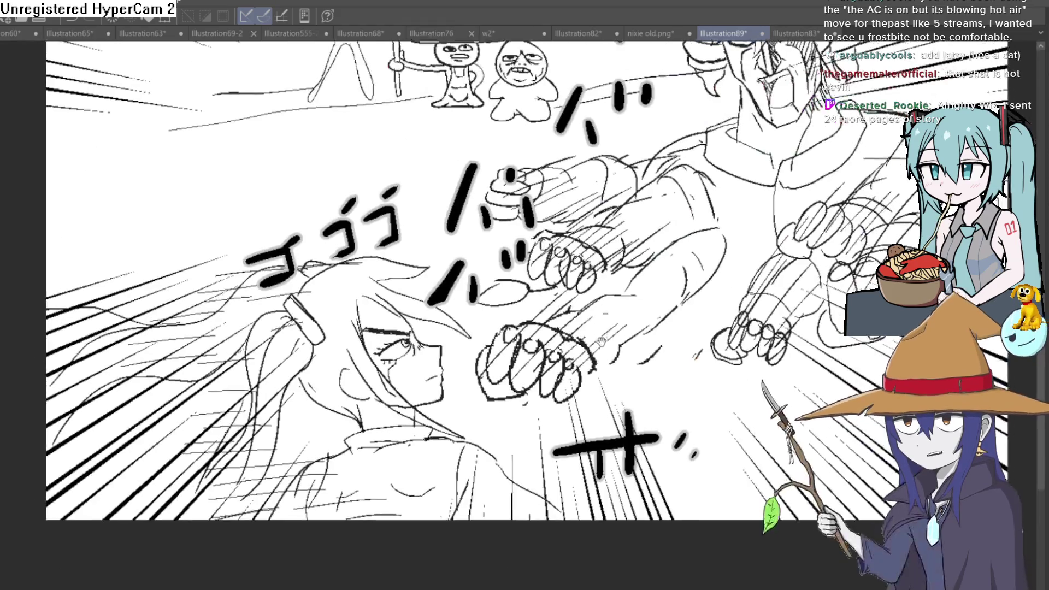
scroll(568, 259, "up", 2)
scroll(568, 259, "down", 3)
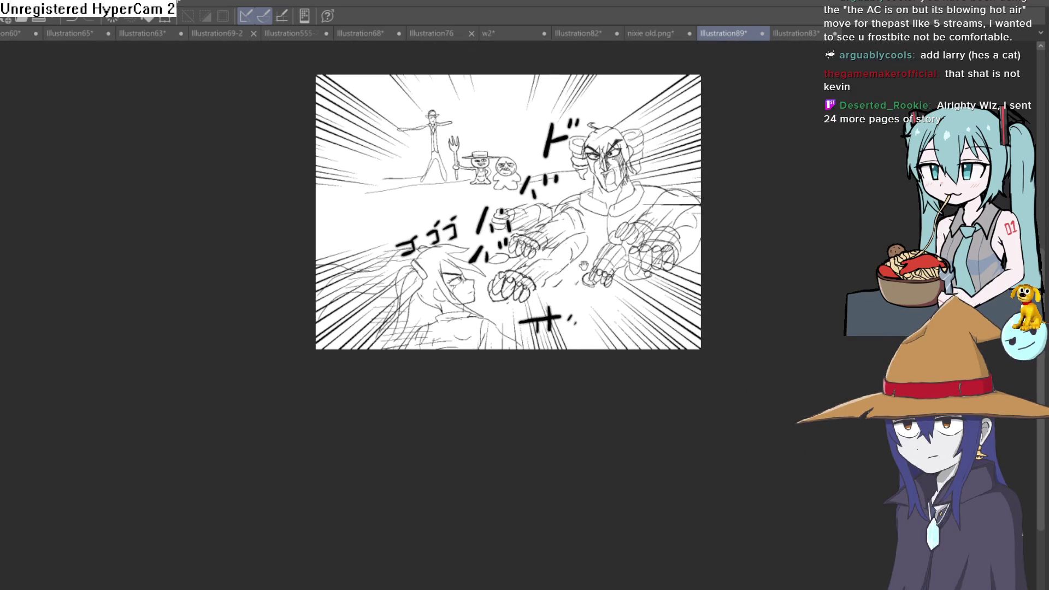
mouse_move(585, 262)
left_mouse_down()
mouse_move(540, 328)
mouse_move(529, 451)
left_mouse_up()
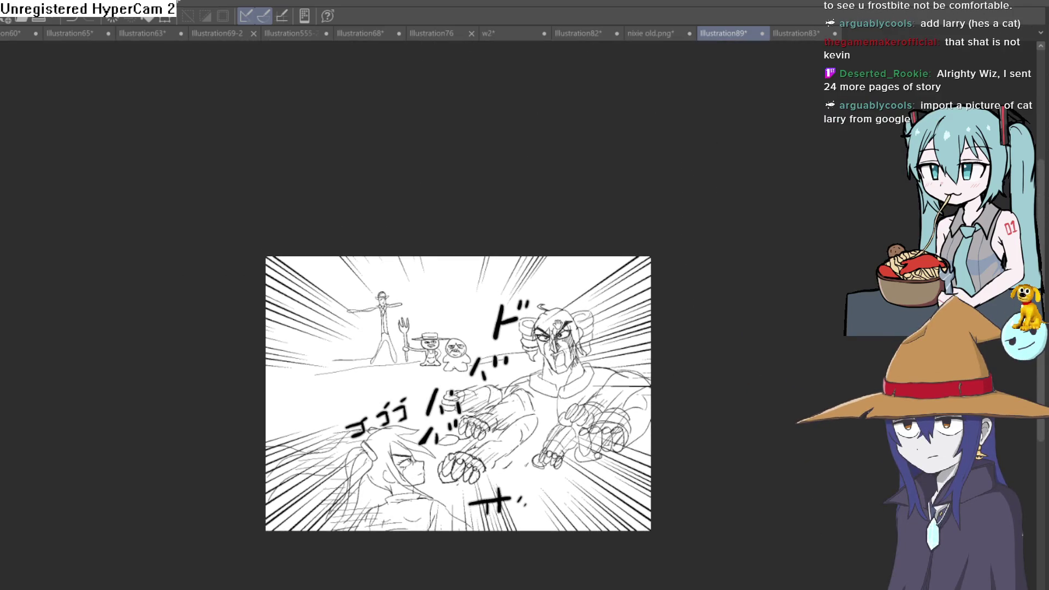
mouse_move(558, 325)
left_mouse_down()
mouse_move(566, 354)
mouse_move(567, 324)
left_mouse_up()
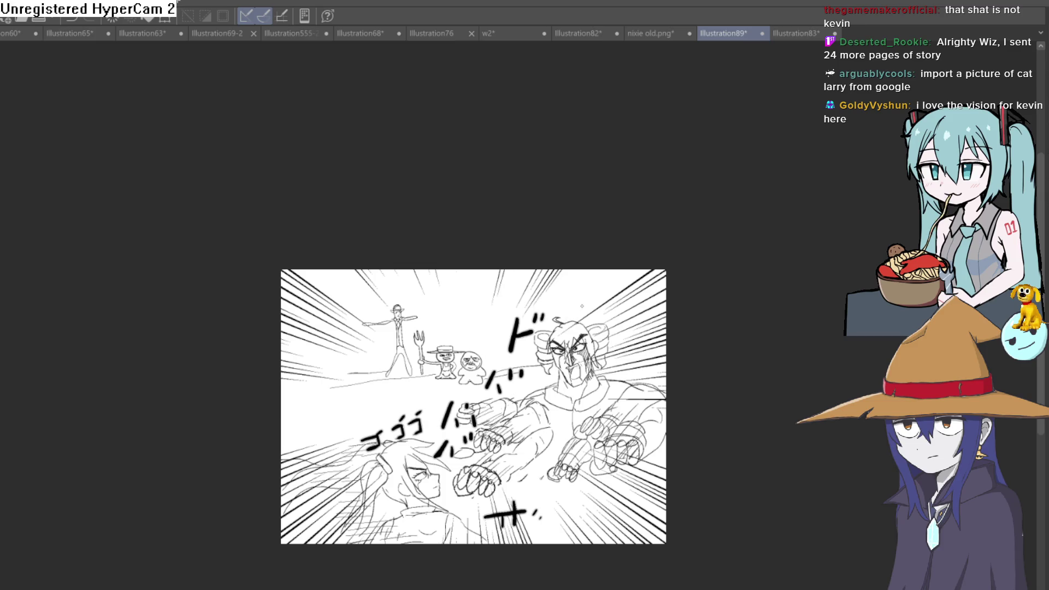
scroll(522, 301, "up", 5)
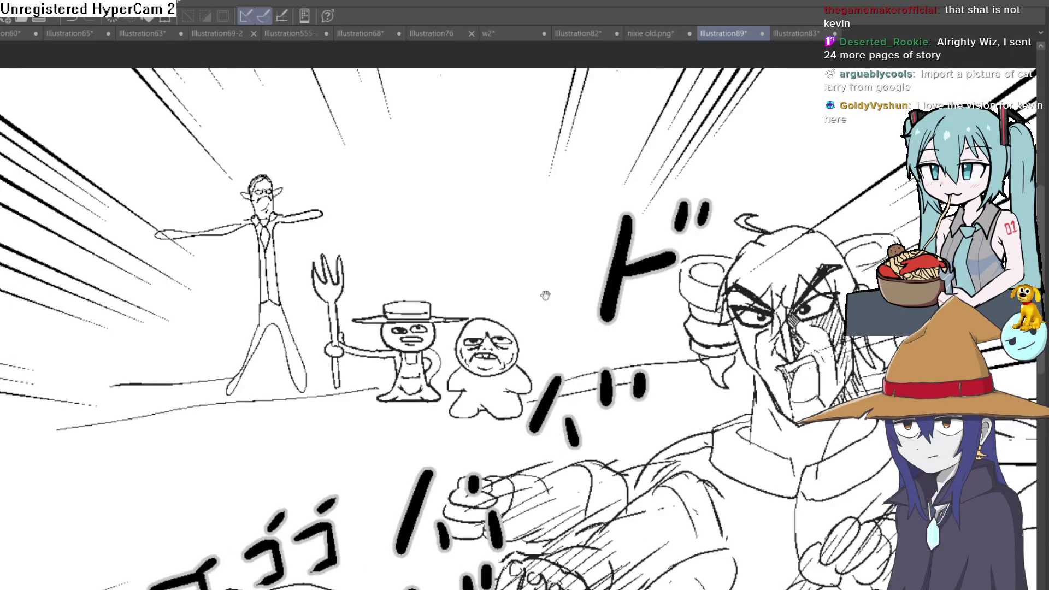
left_click_drag(510, 360, 504, 390)
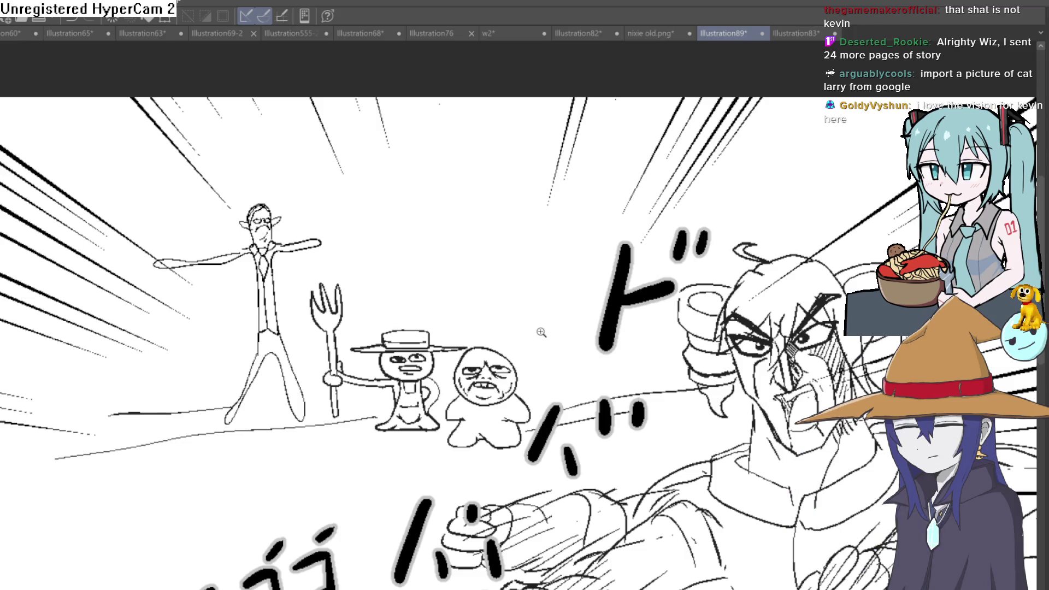
scroll(541, 332, "down", 3)
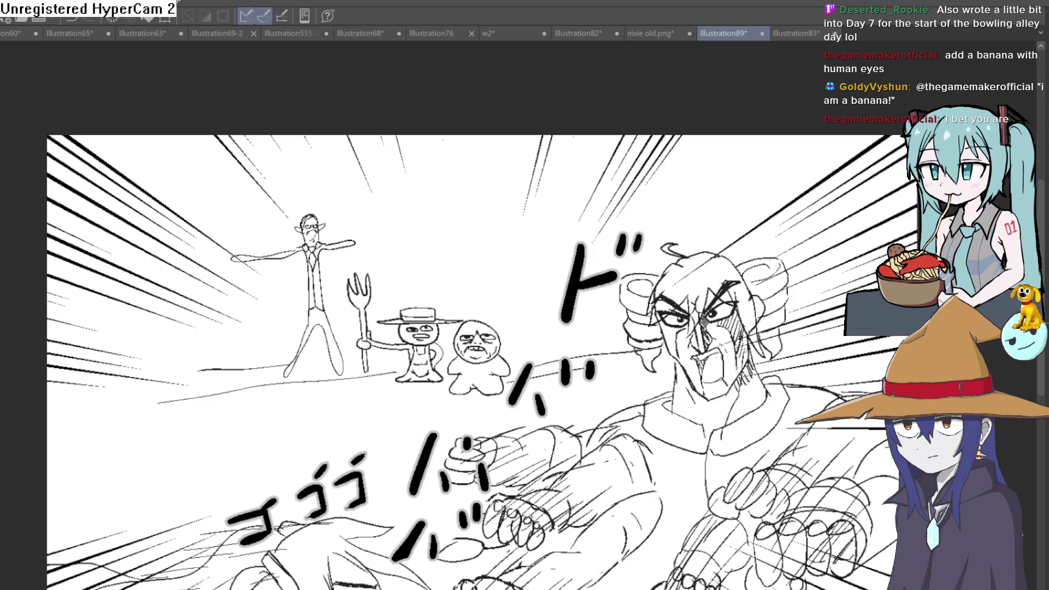
scroll(383, 262, "down", 3)
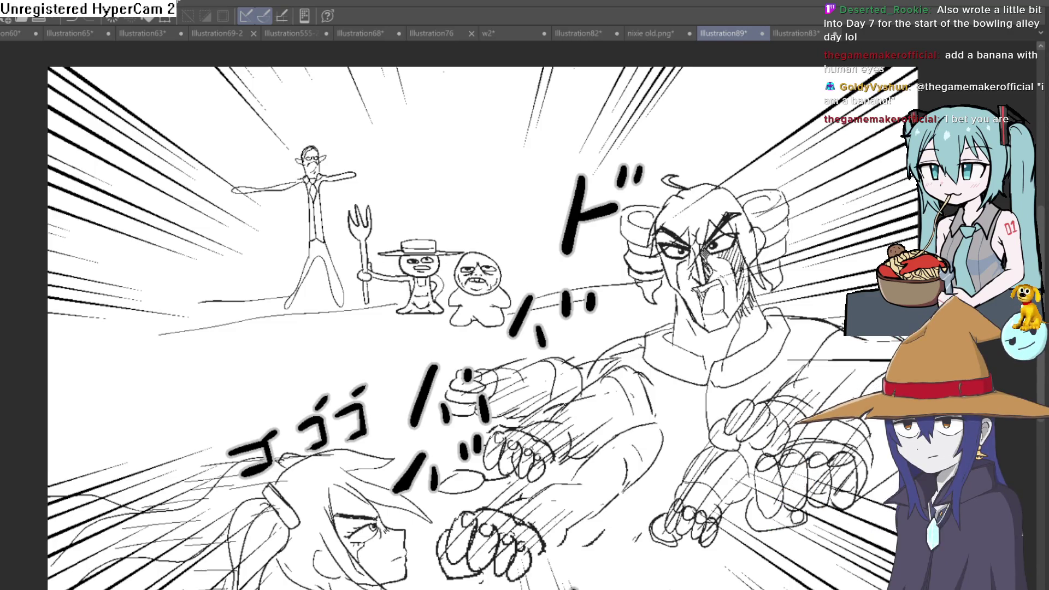
Step: Zoom in and outline the cat's back and head with an ear beside the bald figure
key("ctrl+plus")
key("ctrl+plus")
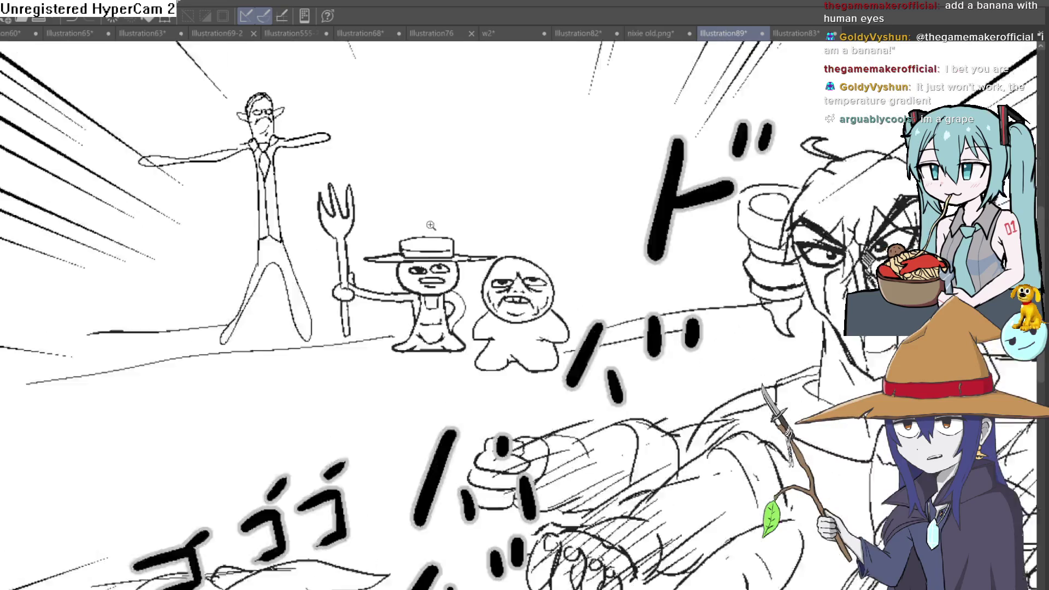
left_click_drag(476, 187, 419, 170)
mouse_move(527, 243)
left_mouse_down()
mouse_move(524, 257)
mouse_move(510, 248)
mouse_move(512, 276)
left_mouse_up()
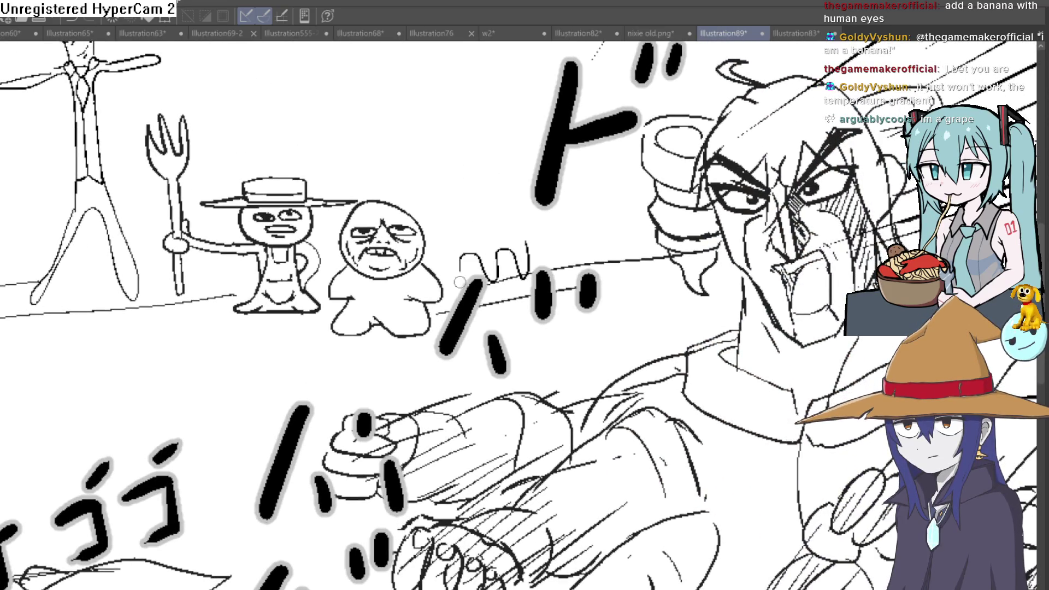
mouse_move(500, 203)
left_mouse_down()
mouse_move(506, 188)
mouse_move(461, 217)
left_mouse_up()
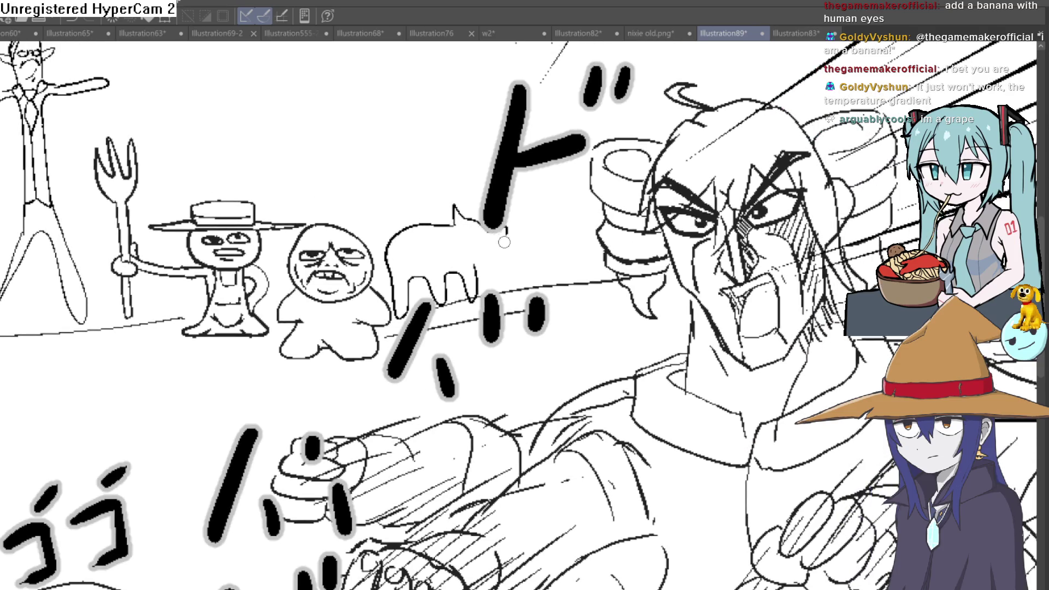
Step: Draw the cat's eye, face curve and mouth squiggle, undoing one stray stroke
left_click(524, 243)
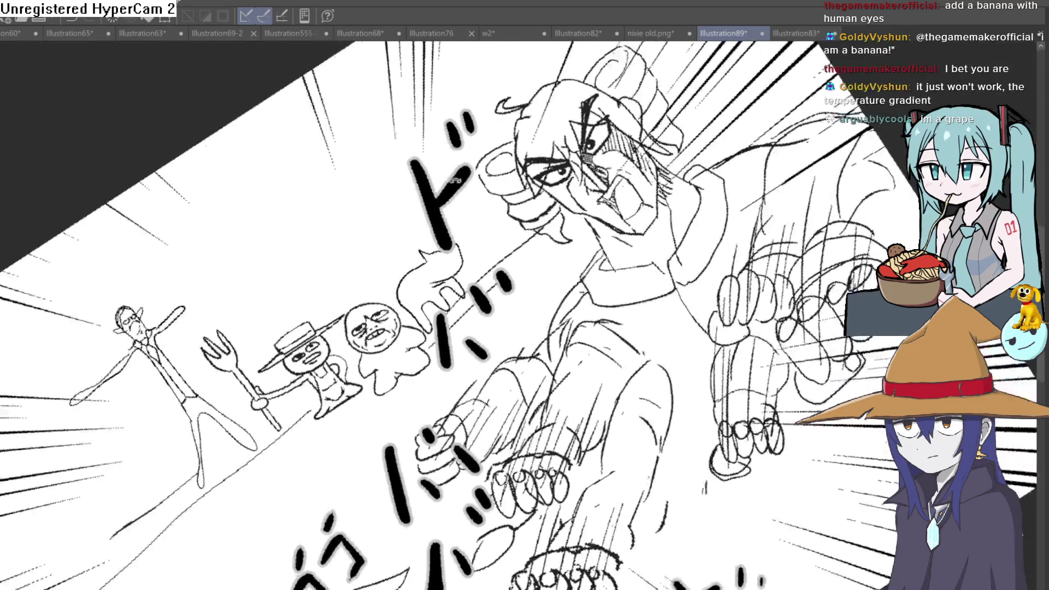
left_click_drag(546, 222, 614, 184)
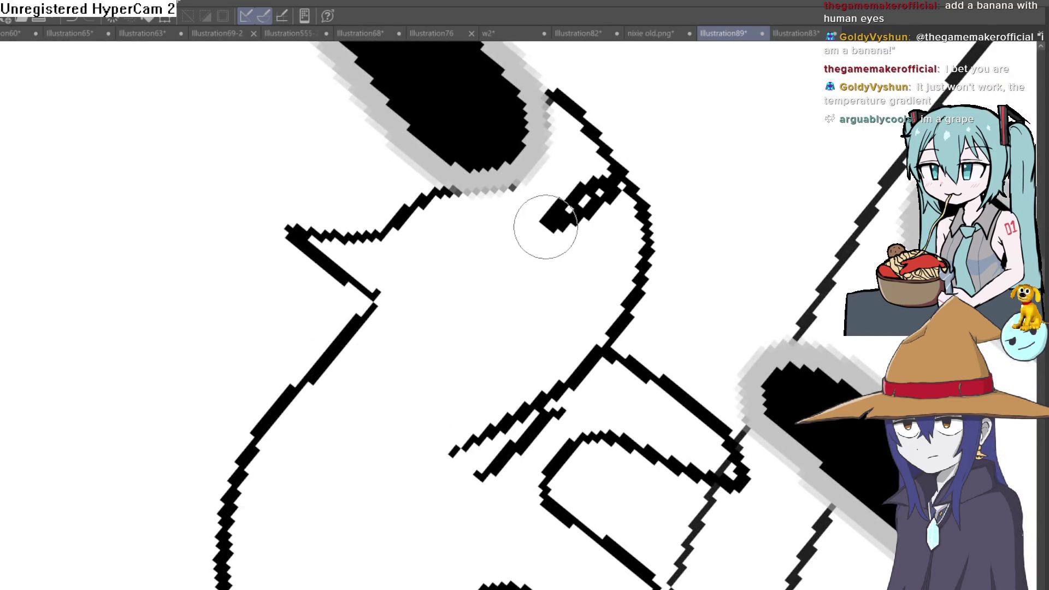
key("ctrl+z")
mouse_move(543, 235)
left_mouse_down()
mouse_move(625, 167)
mouse_move(573, 206)
left_mouse_up()
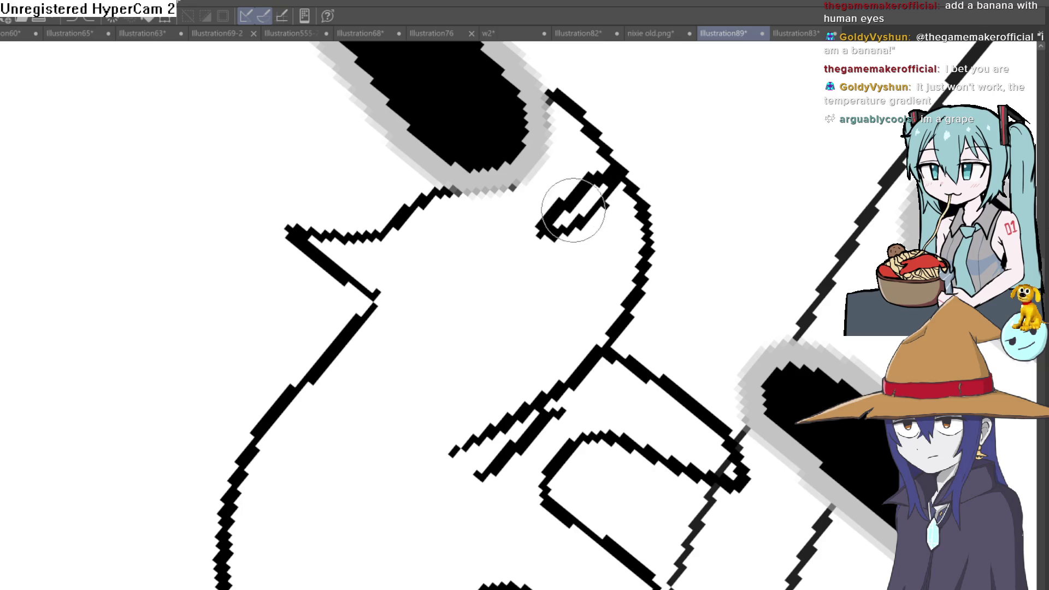
left_click(480, 310)
mouse_move(513, 246)
left_mouse_down()
mouse_move(456, 309)
mouse_move(533, 243)
left_mouse_up()
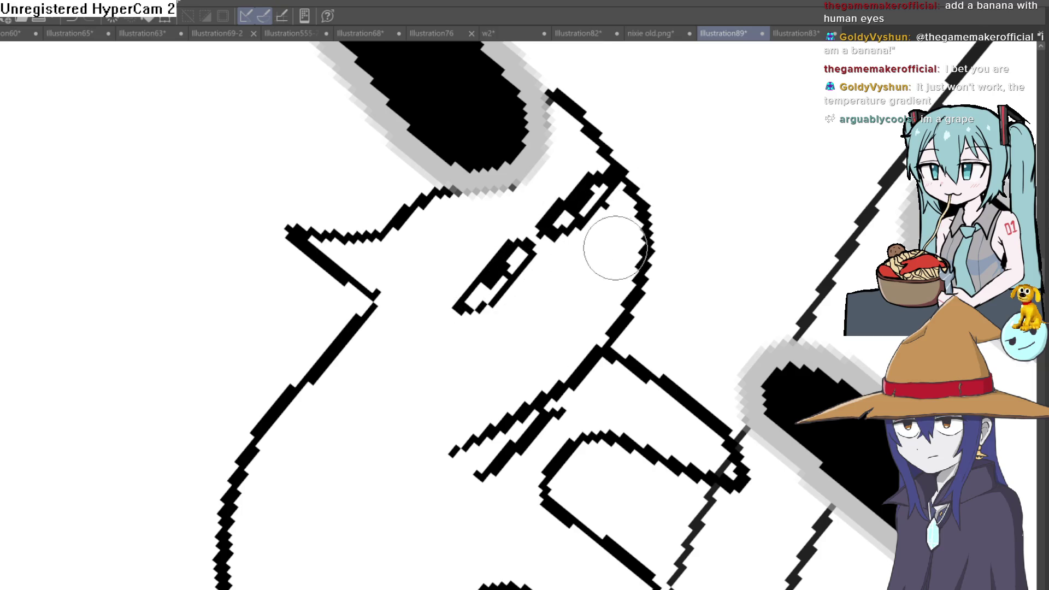
mouse_move(614, 246)
left_mouse_down()
mouse_move(538, 308)
mouse_move(527, 374)
left_mouse_up()
left_click_drag(605, 279, 556, 349)
left_click_drag(480, 356, 516, 392)
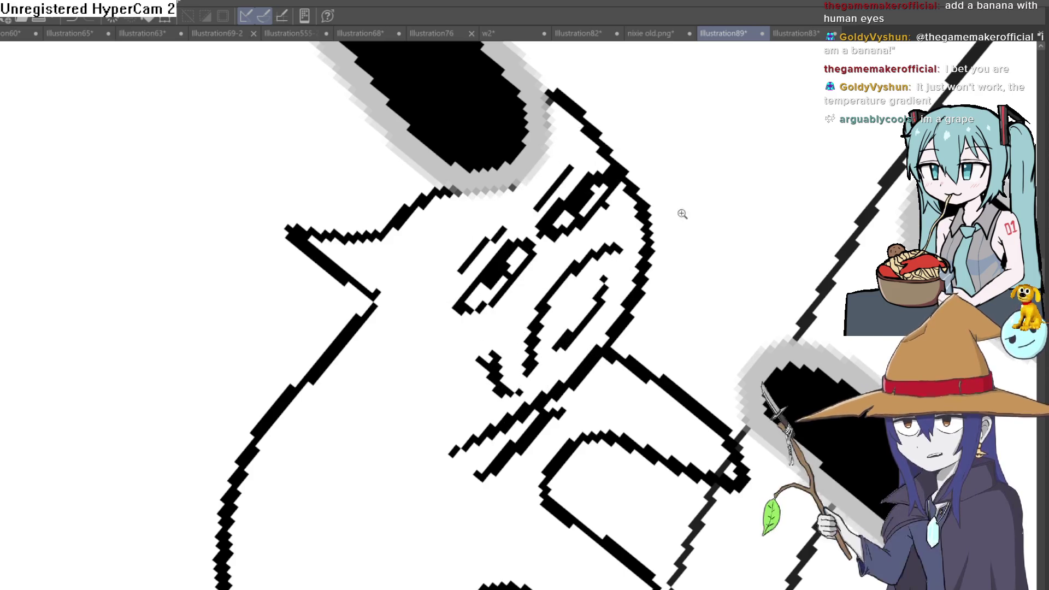
Step: Add a second ear to the cat's head
scroll(626, 396, "down", 5)
scroll(625, 396, "up", 3)
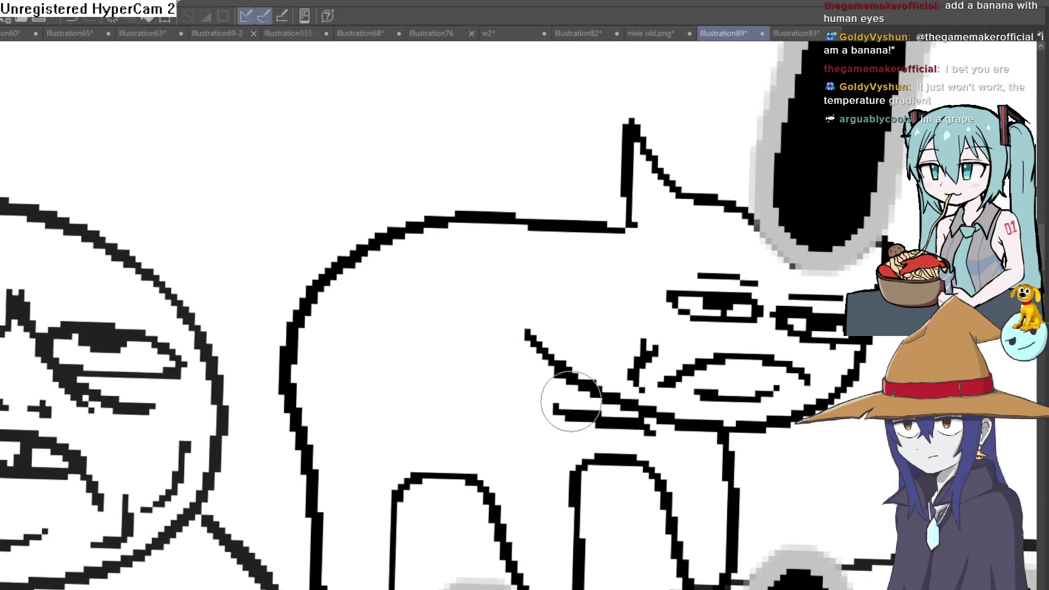
scroll(443, 172, "up", 2)
mouse_move(423, 147)
left_mouse_down()
mouse_move(215, 84)
mouse_move(277, 175)
mouse_move(358, 189)
left_mouse_up()
Step: Pan and zoom around the cat and the background lineup to review the sketch
left_click_drag(493, 329, 440, 285)
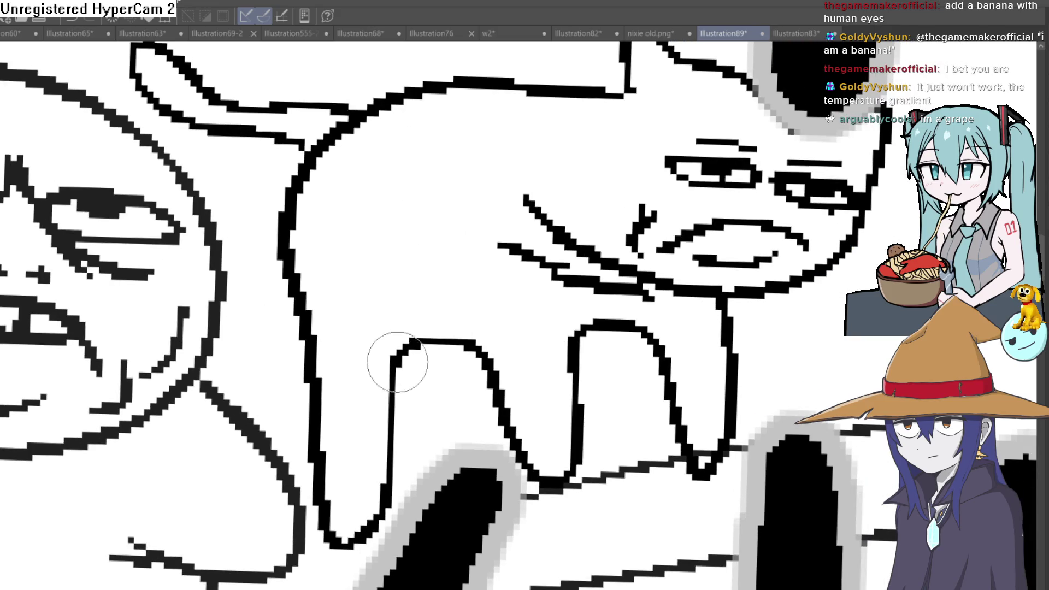
scroll(401, 358, "down", 2)
scroll(600, 284, "down", 3)
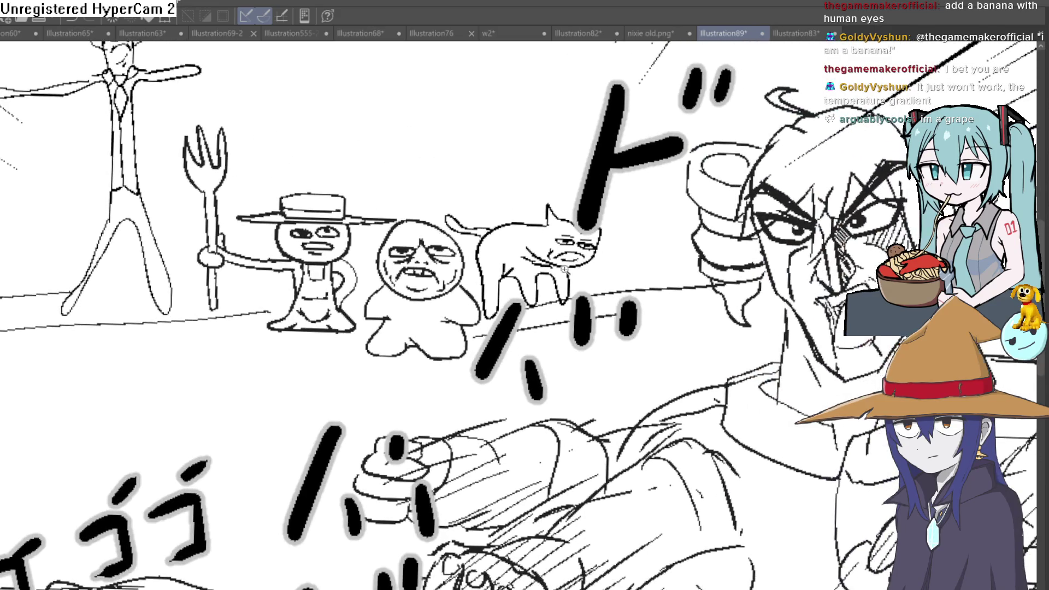
scroll(564, 269, "up", 5)
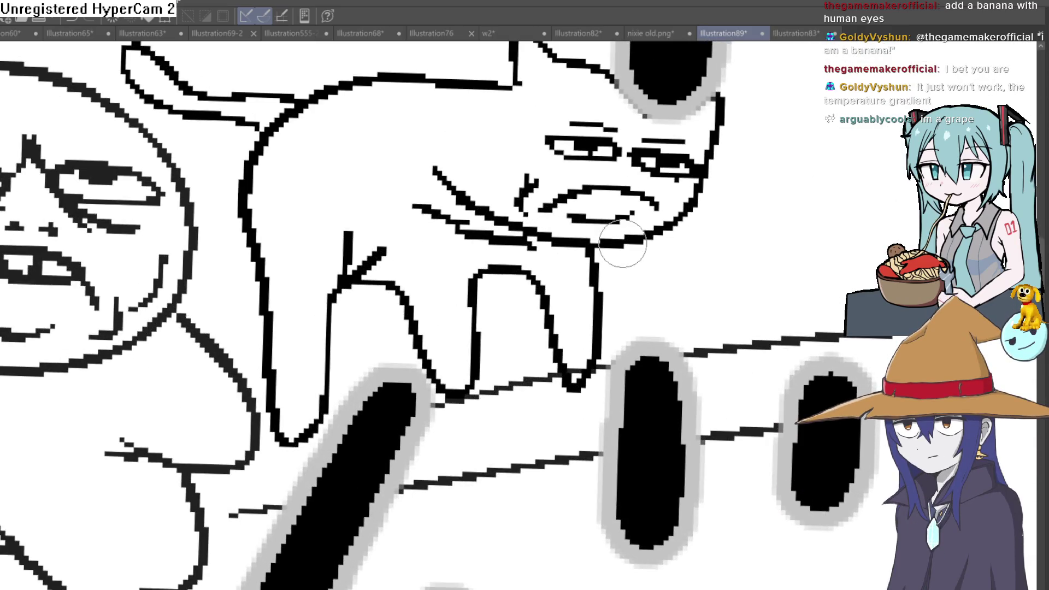
scroll(637, 245, "down", 2)
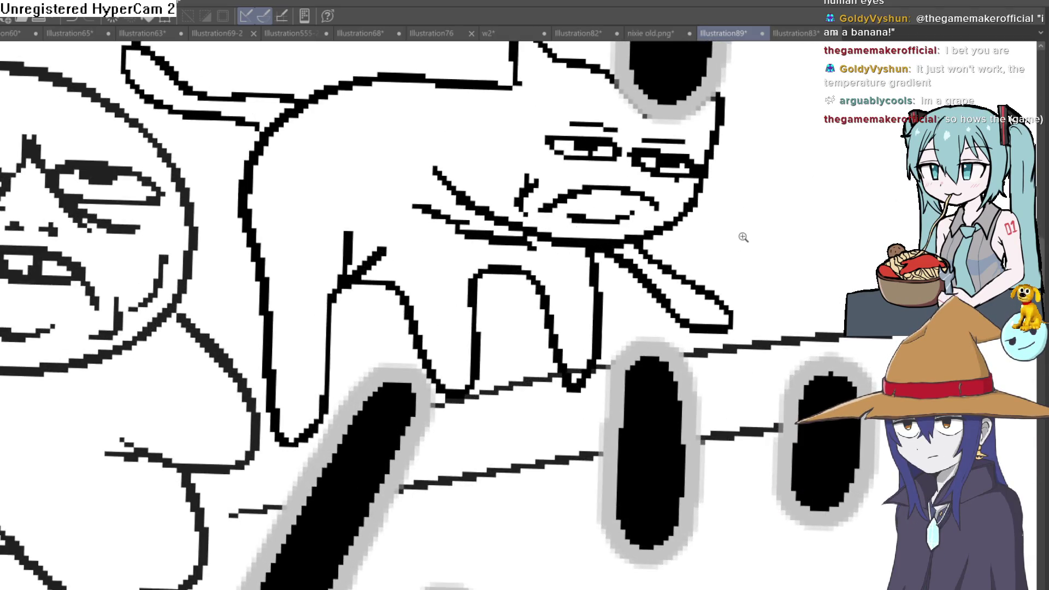
scroll(744, 237, "down", 3)
left_click_drag(783, 245, 751, 205)
scroll(734, 199, "up", 5)
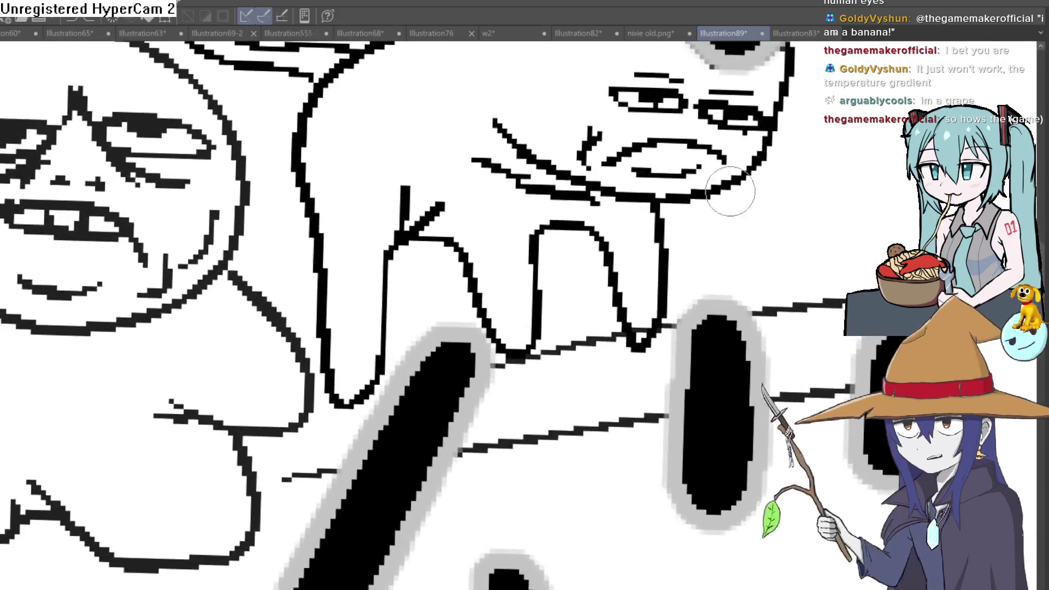
scroll(753, 236, "down", 5)
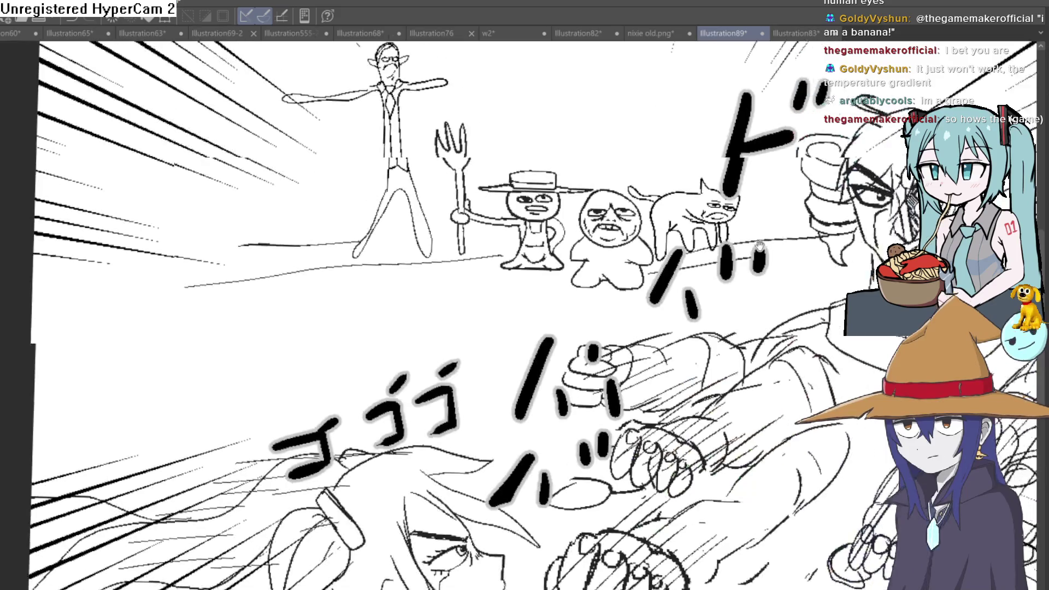
scroll(753, 236, "up", 1)
left_click_drag(753, 236, 746, 177)
scroll(746, 176, "down", 1)
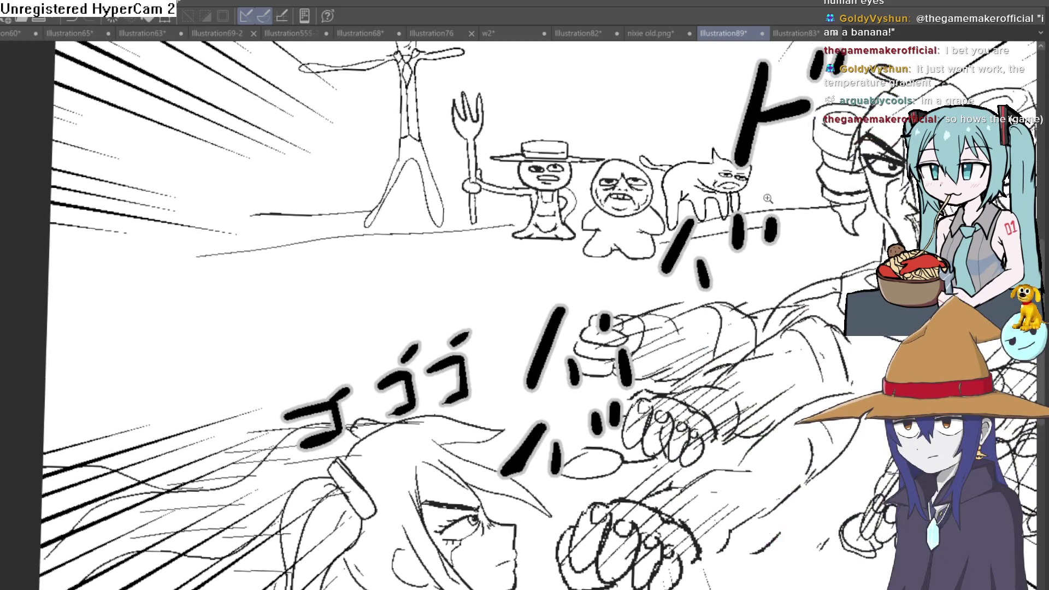
scroll(765, 202, "down", 2)
scroll(724, 203, "up", 3)
scroll(724, 203, "down", 1)
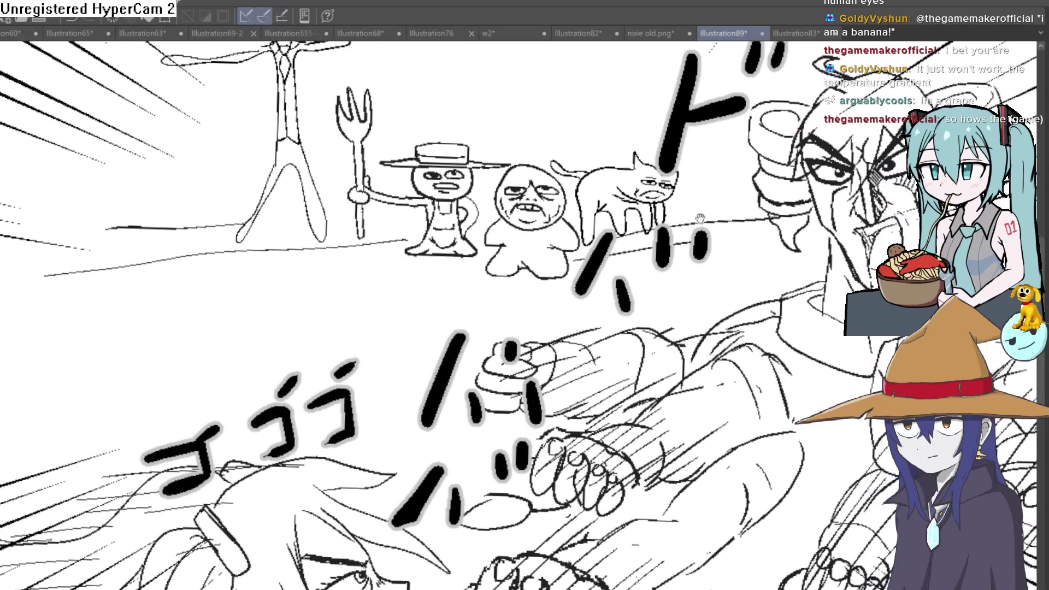
scroll(724, 208, "up", 1)
scroll(723, 212, "down", 1)
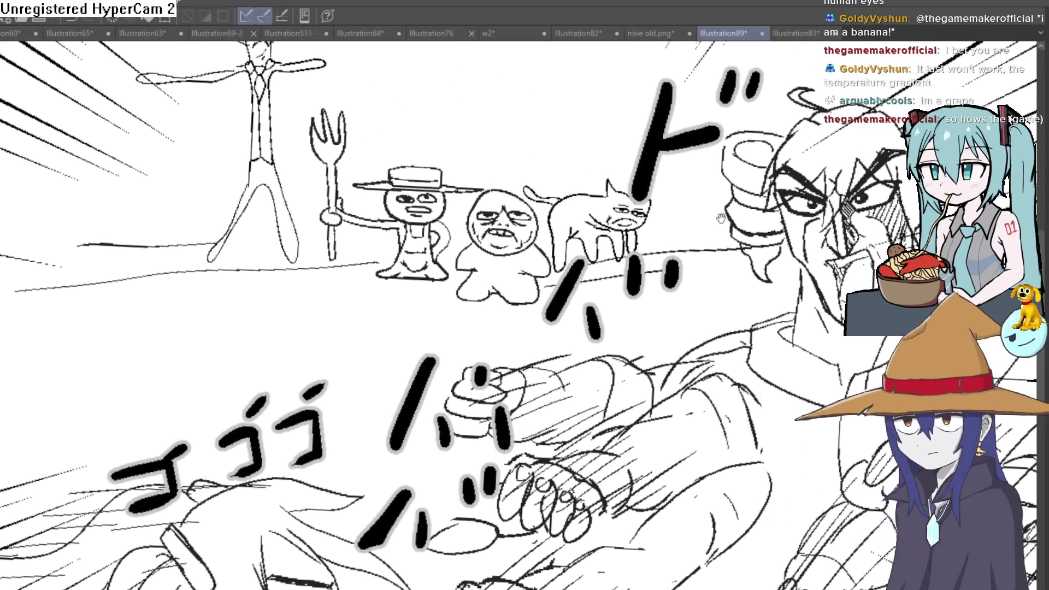
scroll(724, 212, "up", 1)
left_click_drag(732, 208, 813, 183)
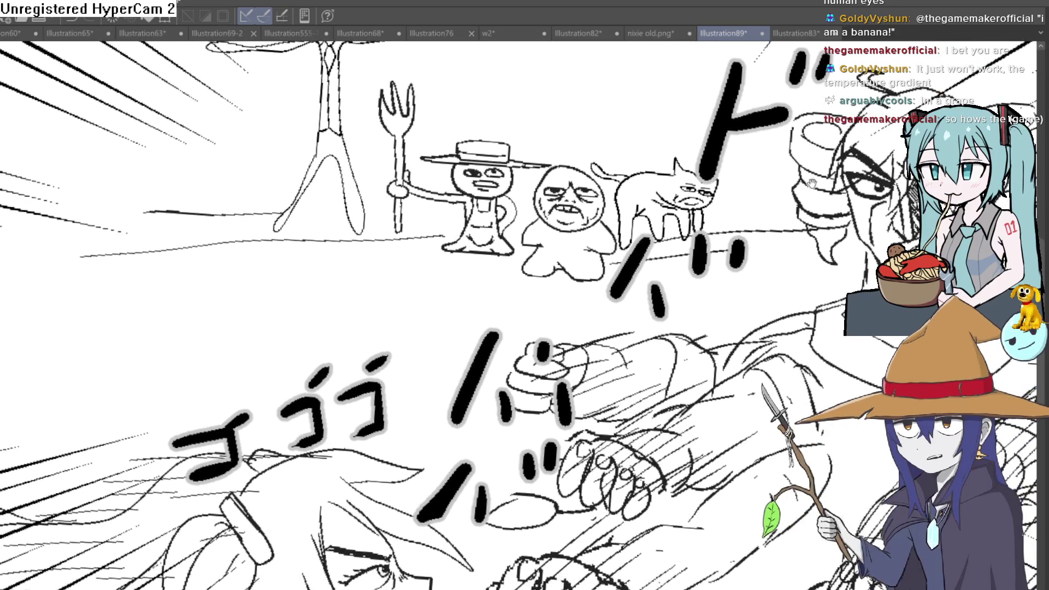
Step: Tilt the canvas and sketch the curved fish-shaped body left of the tall figure
left_click_drag(605, 188, 732, 229)
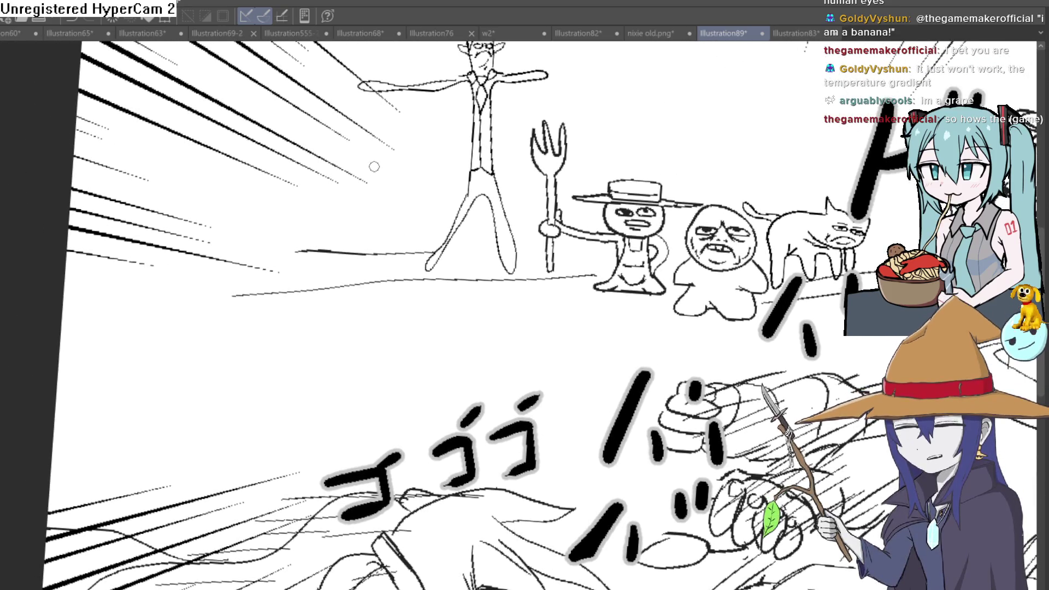
mouse_move(386, 117)
left_mouse_down()
mouse_move(330, 230)
mouse_move(357, 268)
left_mouse_up()
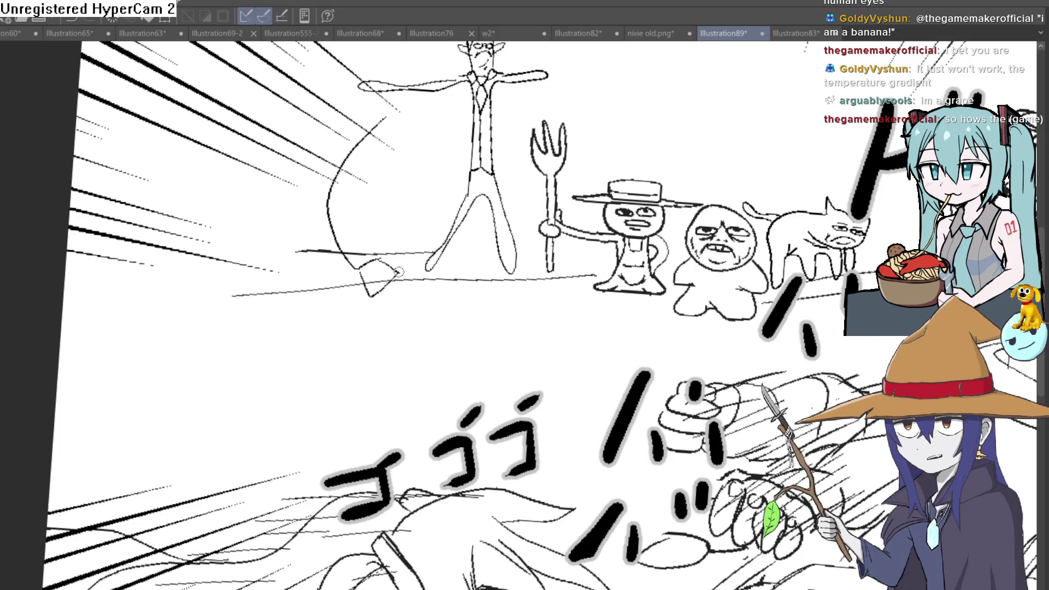
mouse_move(414, 267)
left_mouse_down()
mouse_move(385, 294)
mouse_move(418, 257)
left_mouse_up()
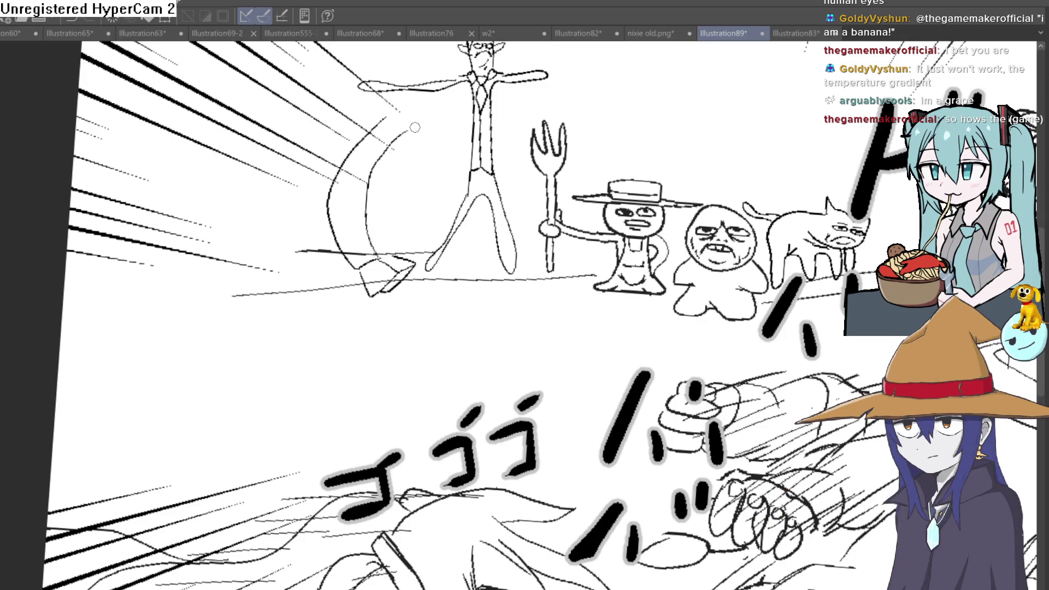
scroll(381, 114, "up", 2)
mouse_move(383, 174)
left_mouse_down()
mouse_move(386, 145)
mouse_move(451, 170)
left_mouse_up()
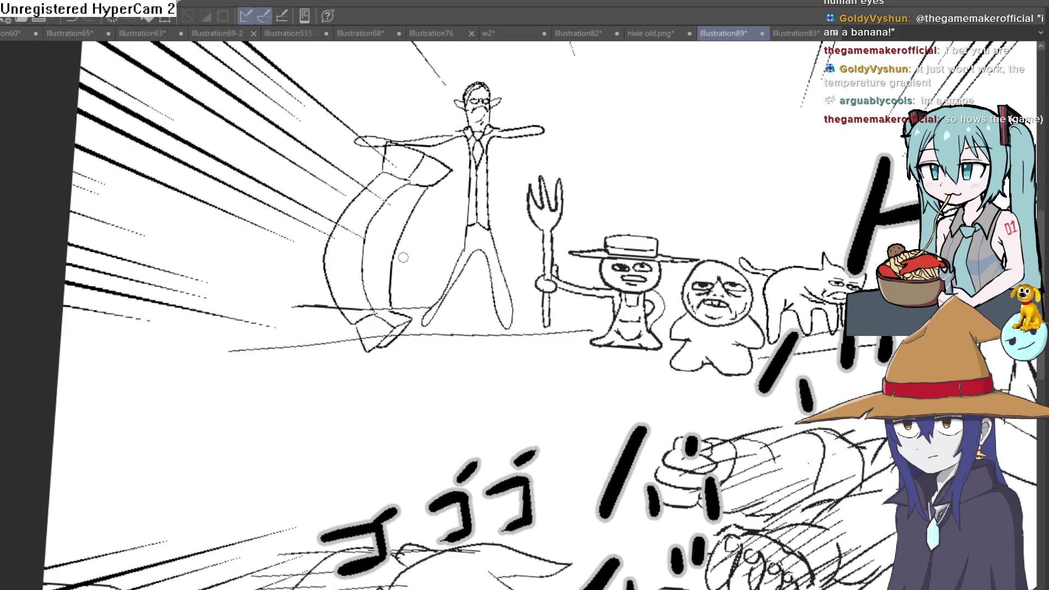
scroll(405, 218, "up", 2)
Step: Draw the fish's two eyes with pupils, then erase them
mouse_move(367, 204)
left_mouse_down()
mouse_move(387, 234)
mouse_move(389, 203)
mouse_move(422, 266)
mouse_move(397, 251)
left_mouse_up()
key("ctrl+z")
left_click(381, 219)
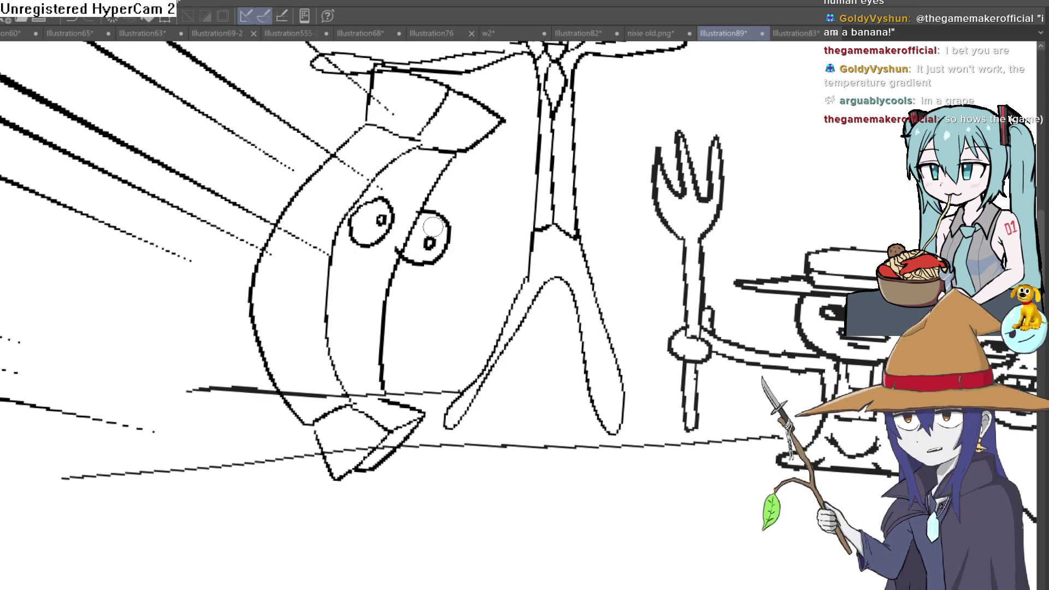
left_click(430, 242)
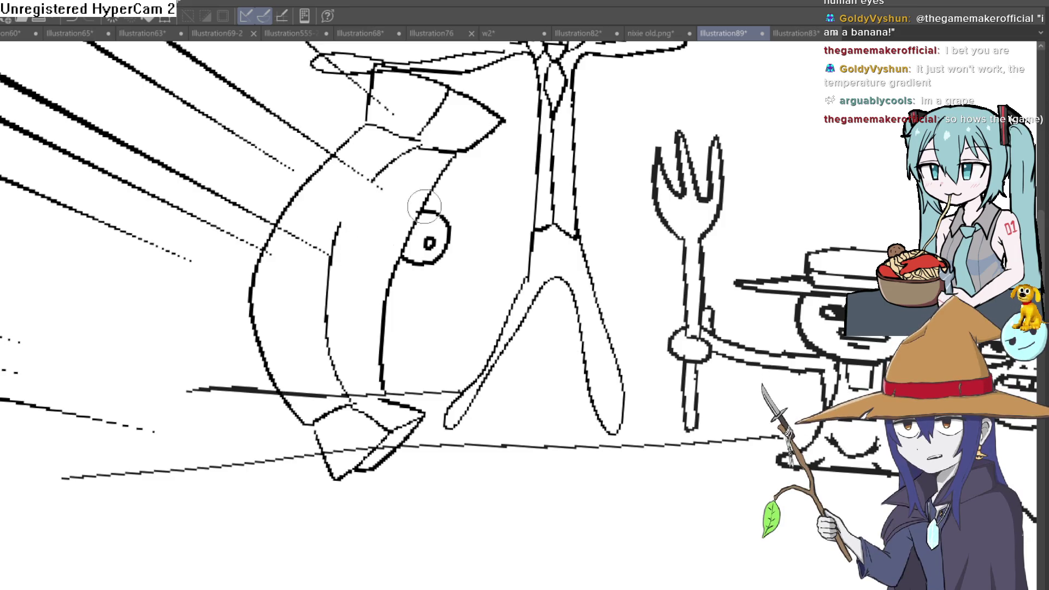
left_click_drag(424, 207, 426, 216)
mouse_move(404, 261)
left_mouse_down()
mouse_move(450, 218)
mouse_move(445, 234)
left_mouse_up()
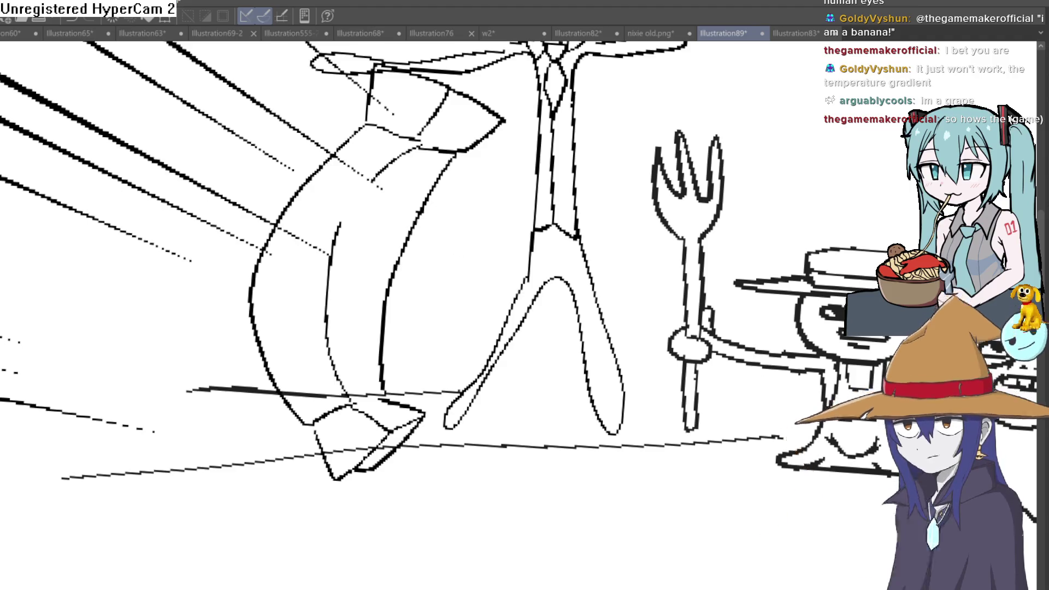
Step: Redraw both eye outlines with a pupil and draw an arm across the body
left_click(393, 160)
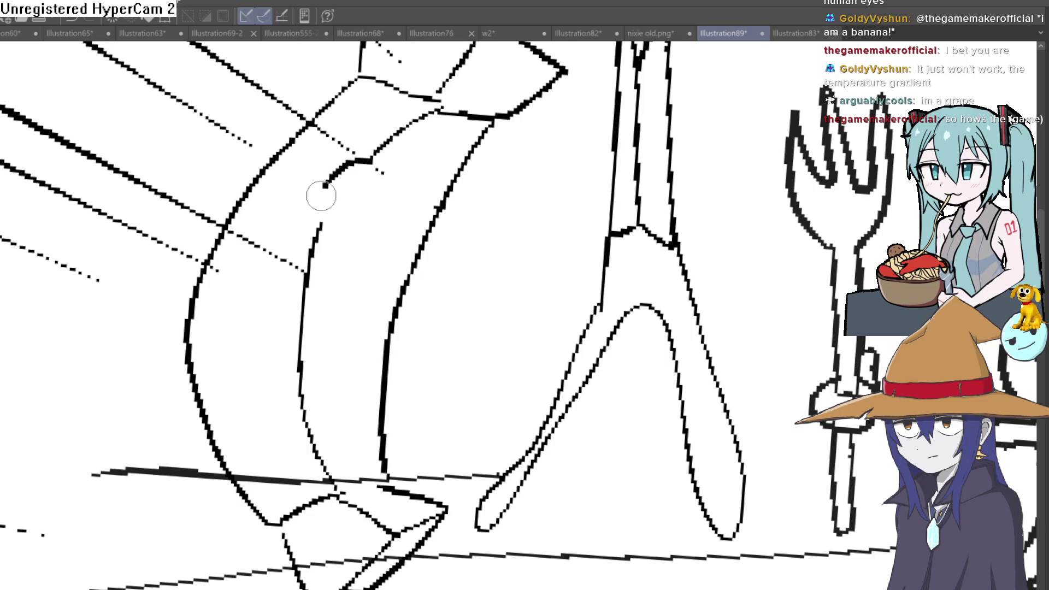
mouse_move(321, 195)
left_mouse_down()
mouse_move(393, 180)
mouse_move(376, 198)
left_mouse_up()
left_click_drag(445, 194, 483, 232)
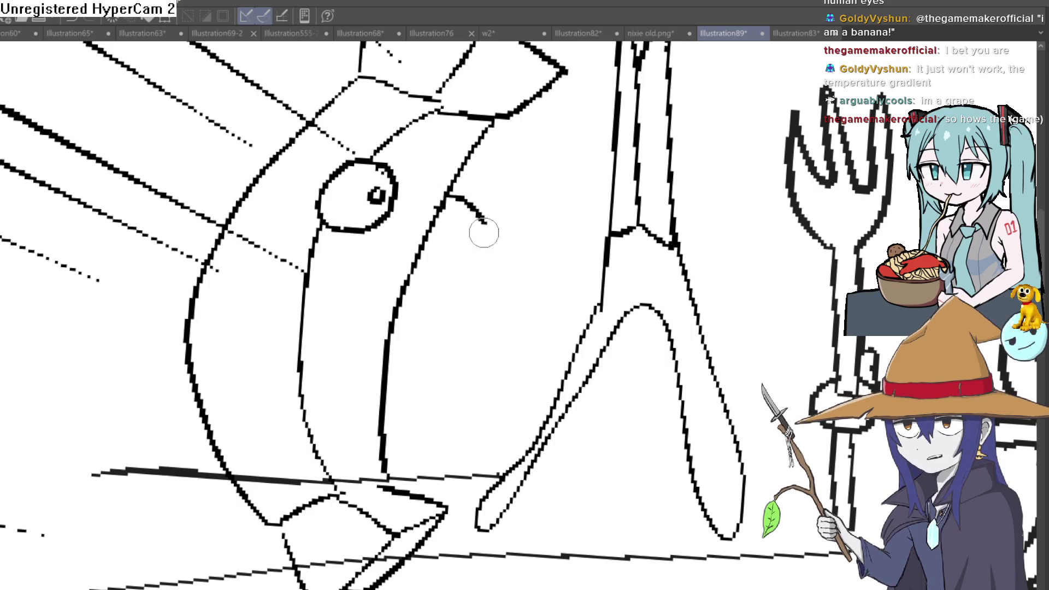
left_click_drag(418, 233, 457, 184)
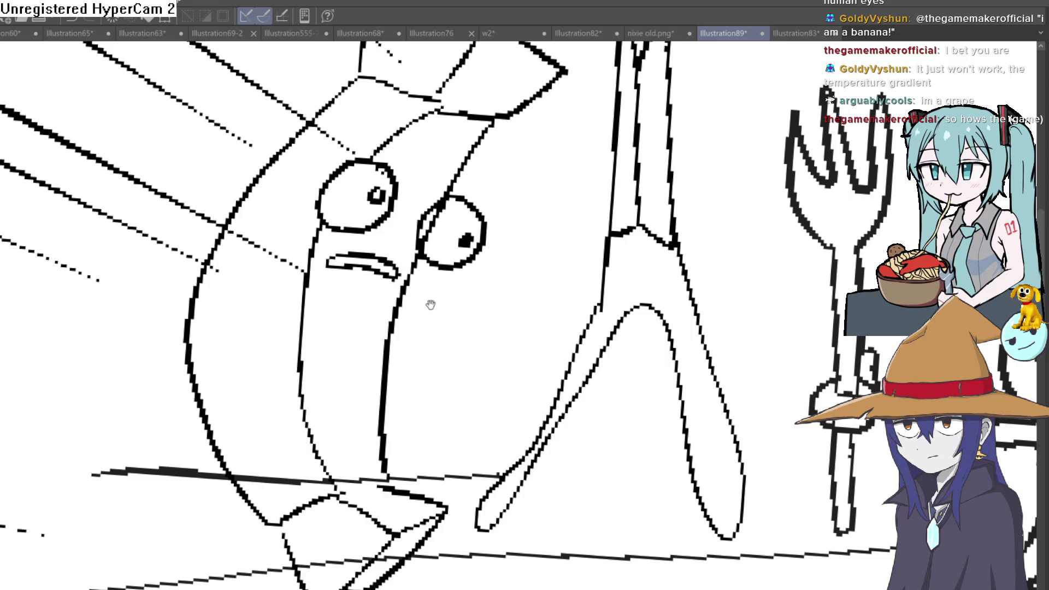
mouse_move(431, 305)
left_mouse_down()
mouse_move(411, 238)
mouse_move(470, 264)
mouse_move(476, 251)
mouse_move(471, 409)
left_mouse_up()
left_click_drag(487, 407, 512, 139)
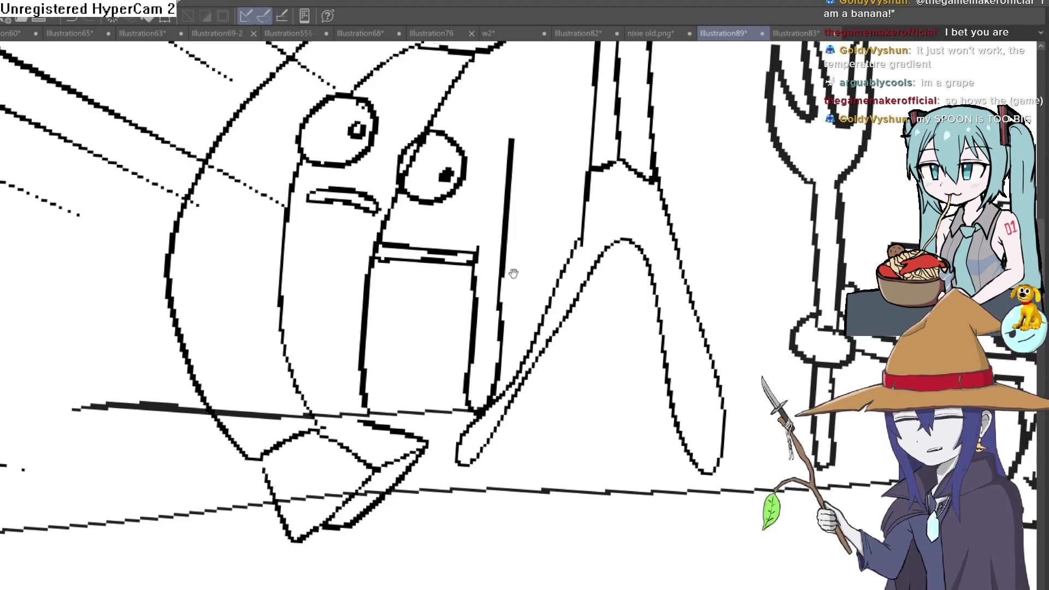
Step: Draw the spoon's long vertical handle and the hand gripping it
scroll(510, 269, "up", 1)
left_click_drag(429, 255, 439, 68)
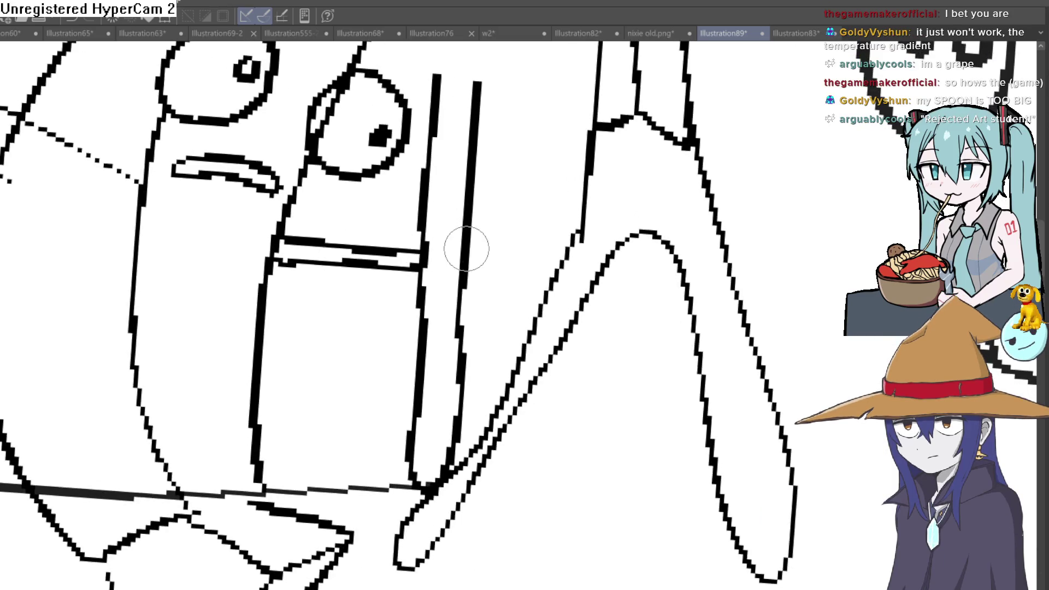
mouse_move(454, 235)
left_mouse_down()
mouse_move(445, 277)
mouse_move(481, 253)
mouse_move(459, 240)
mouse_move(467, 258)
left_mouse_up()
scroll(467, 258, "down", 3)
scroll(448, 284, "up", 1)
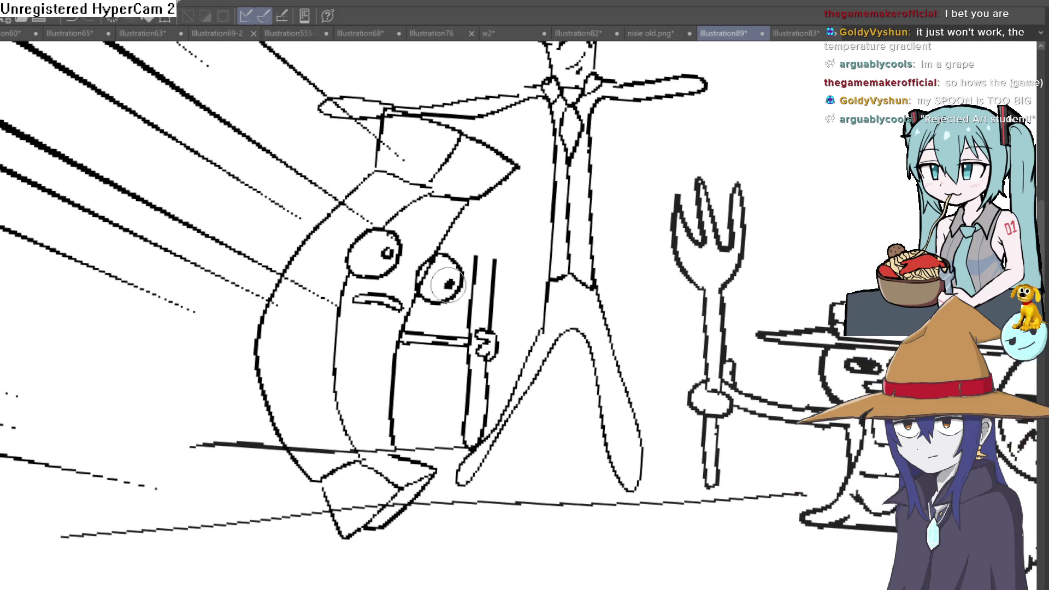
left_click_drag(453, 148, 446, 199)
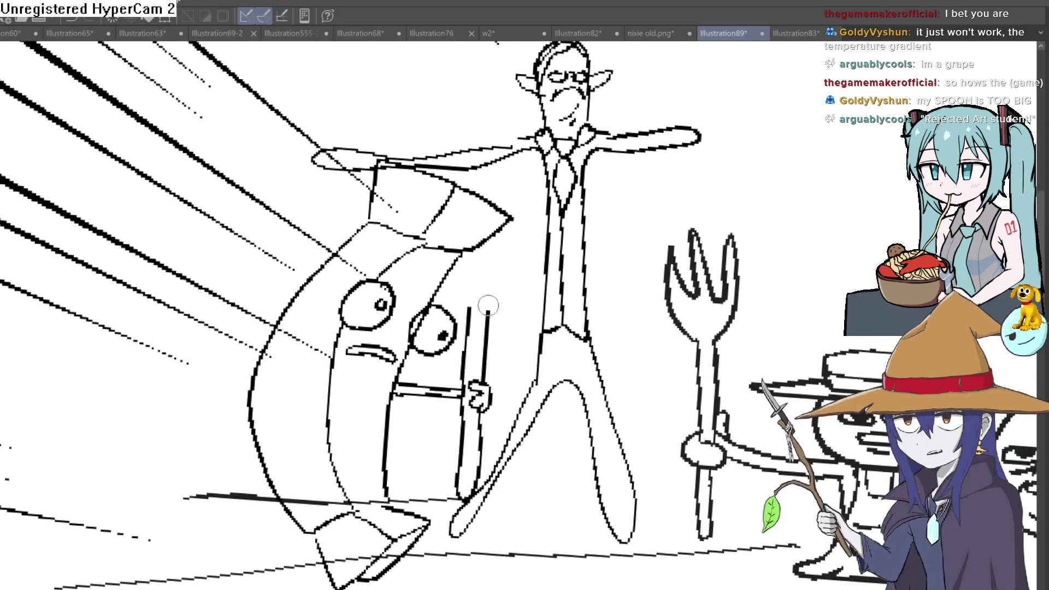
Step: Undo a stray curved stroke beside the figure and return to the fish's face
left_click_drag(488, 310, 524, 281)
key("ctrl+z")
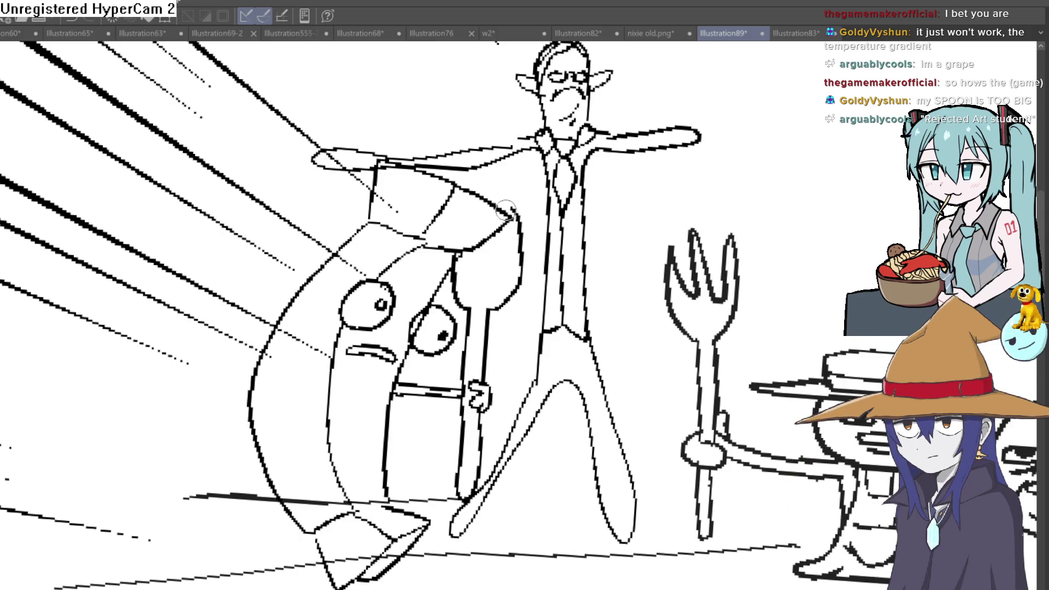
scroll(536, 261, "down", 2)
scroll(375, 363, "up", 1)
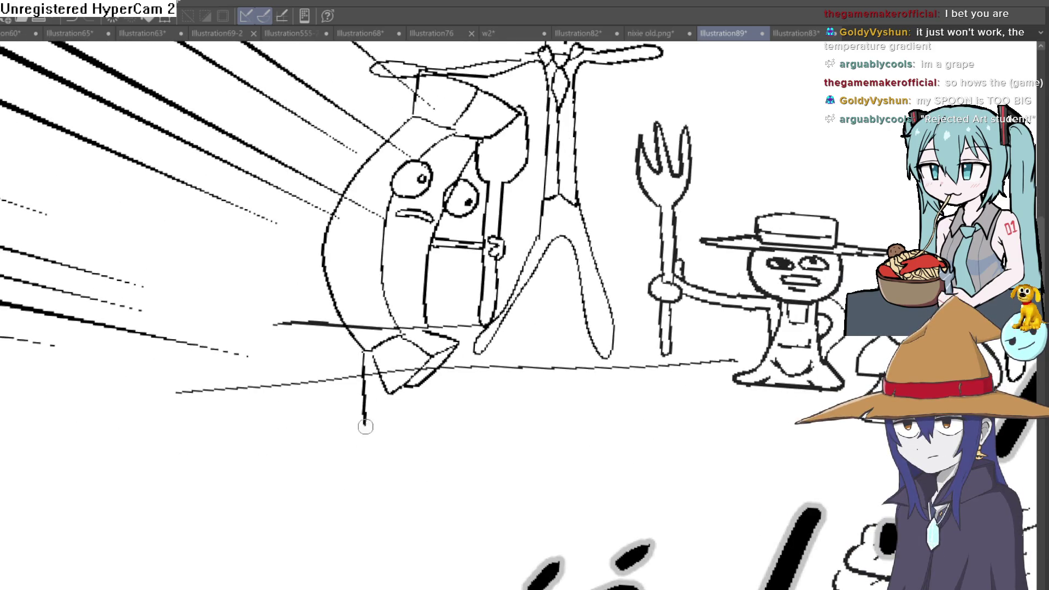
scroll(468, 415, "down", 2)
scroll(492, 402, "up", 4)
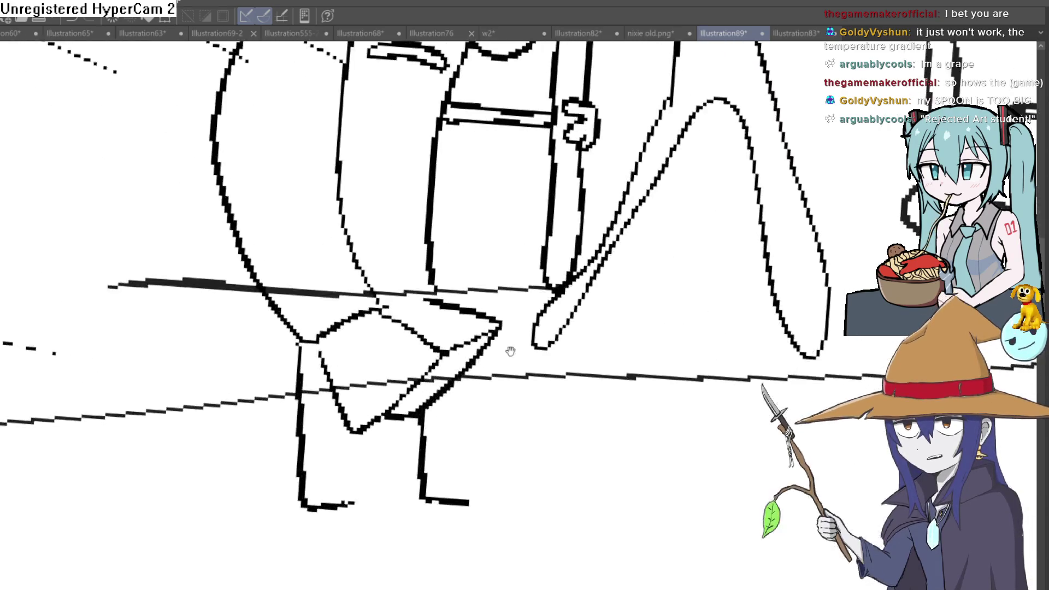
left_click_drag(480, 294, 464, 401)
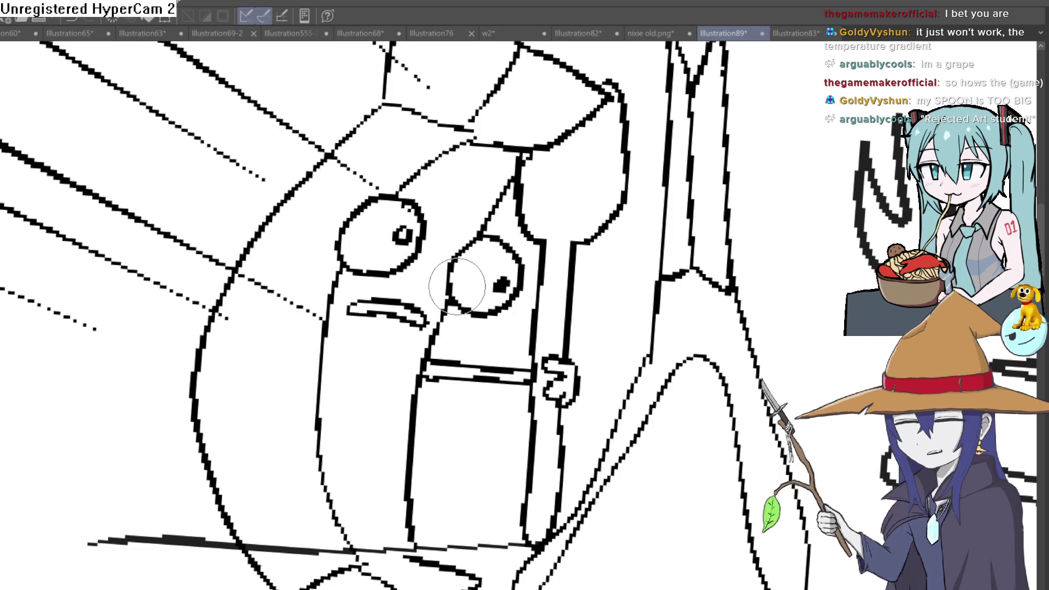
scroll(511, 236, "down", 4)
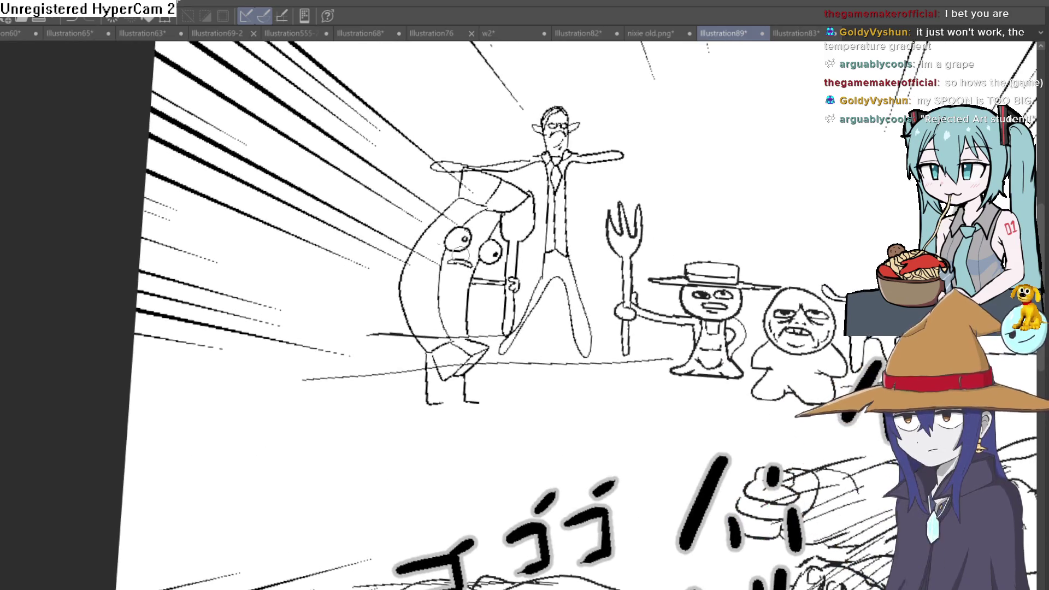
Step: Rotate the view, redraw the fish's mouth line thicker, and level the canvas again
mouse_move(382, 327)
left_mouse_down()
mouse_move(415, 382)
mouse_move(412, 412)
left_mouse_up()
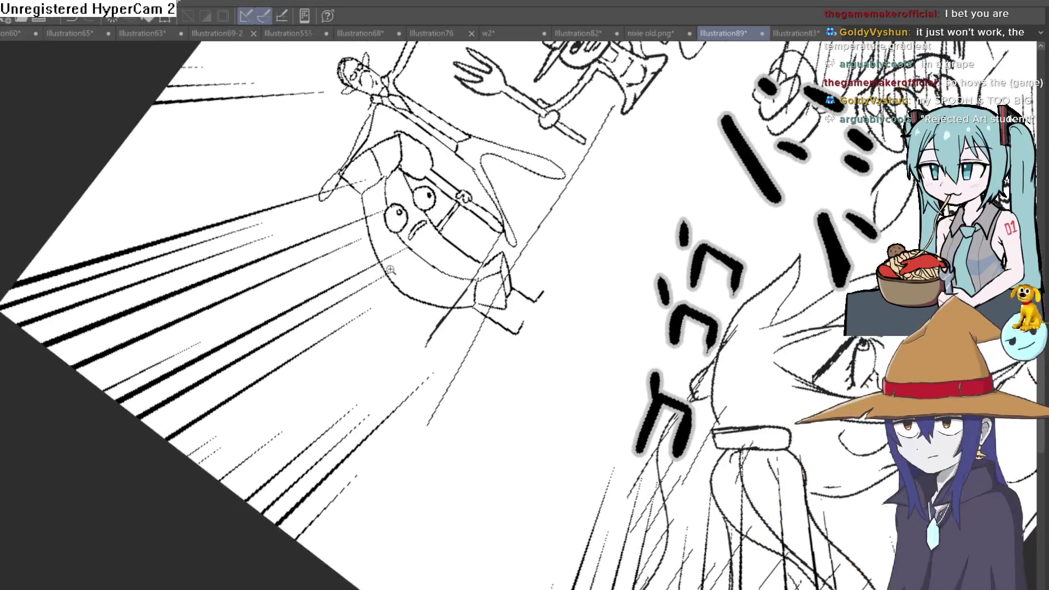
scroll(413, 411, "up", 5)
mouse_move(407, 259)
left_mouse_down()
mouse_move(401, 317)
mouse_move(483, 219)
mouse_move(449, 240)
left_mouse_up()
scroll(450, 239, "down", 5)
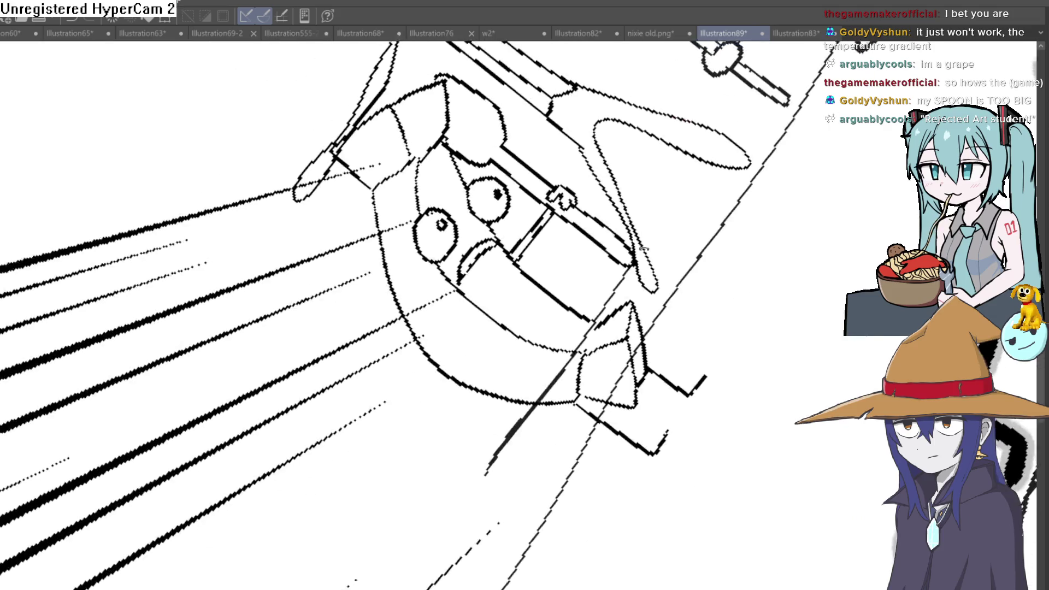
mouse_move(727, 217)
left_mouse_down()
mouse_move(654, 168)
mouse_move(720, 190)
left_mouse_up()
Step: Switch to the Illustration555-2-2-3 character lineup document
scroll(721, 190, "down", 2)
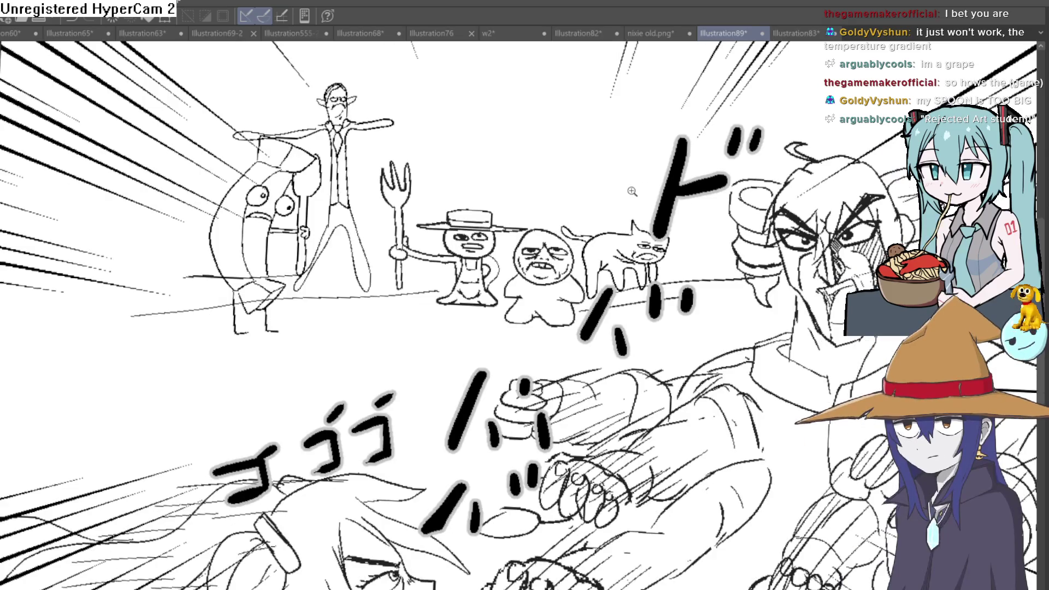
scroll(550, 207, "down", 3)
scroll(600, 219, "up", 6)
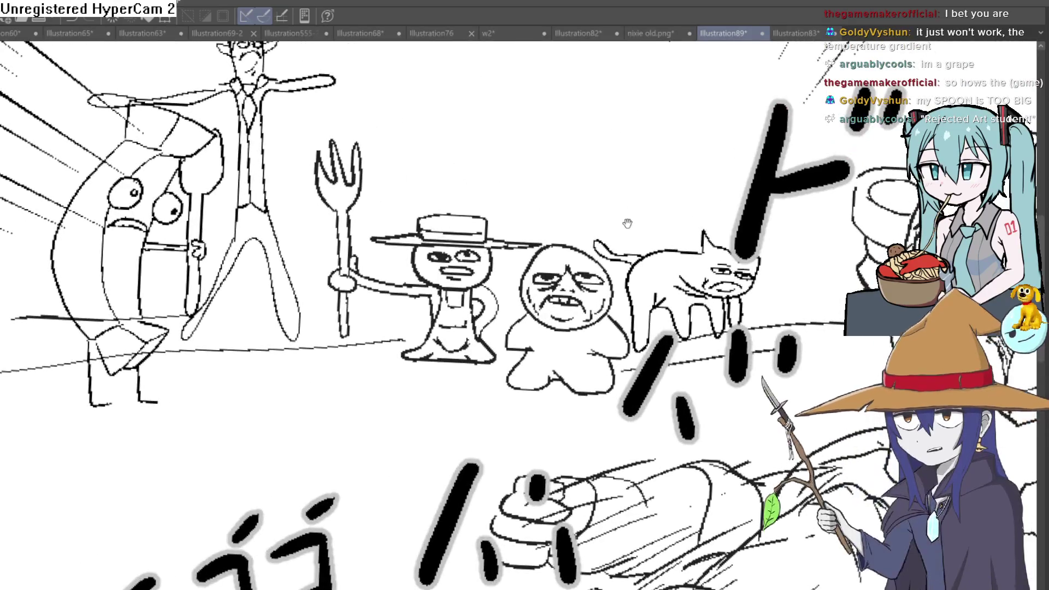
left_click_drag(629, 230, 624, 223)
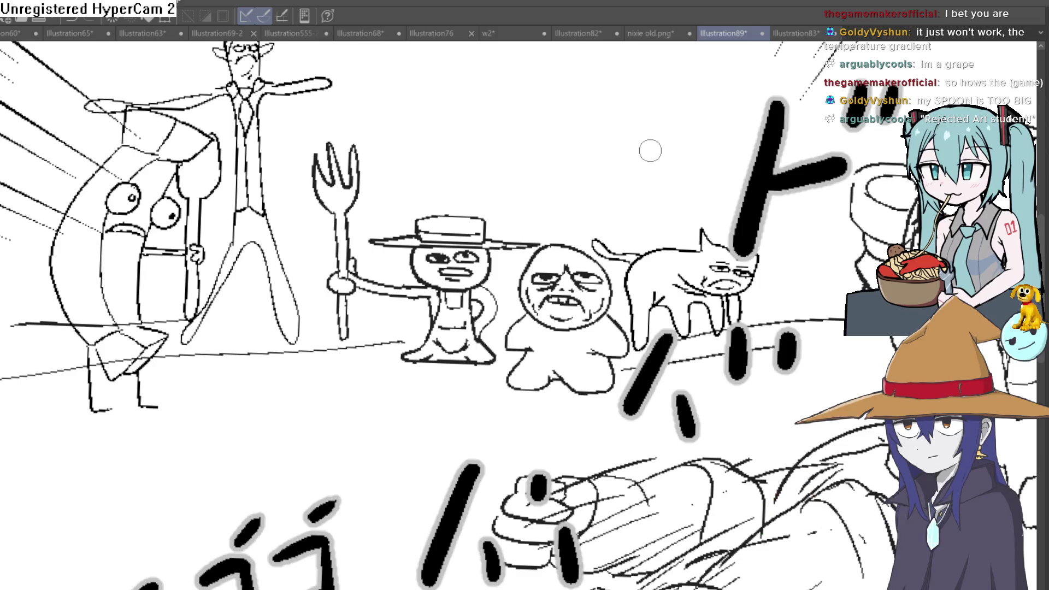
left_click(359, 33)
left_click(293, 35)
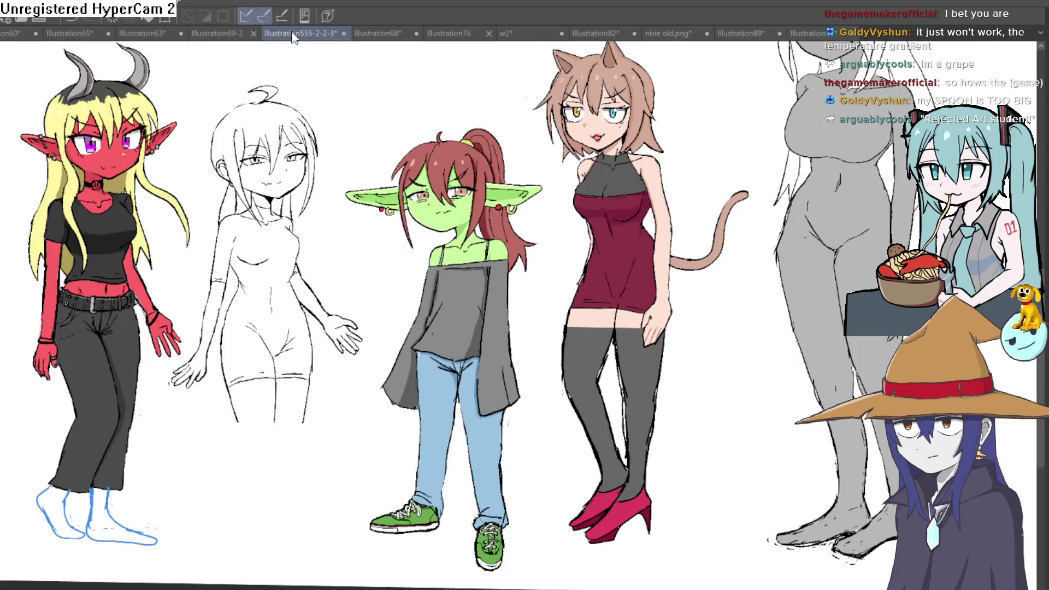
Step: Zoom and pan past the grey horned girl onto the red demon girl's pants and blue-sketched feet
scroll(705, 157, "up", 2)
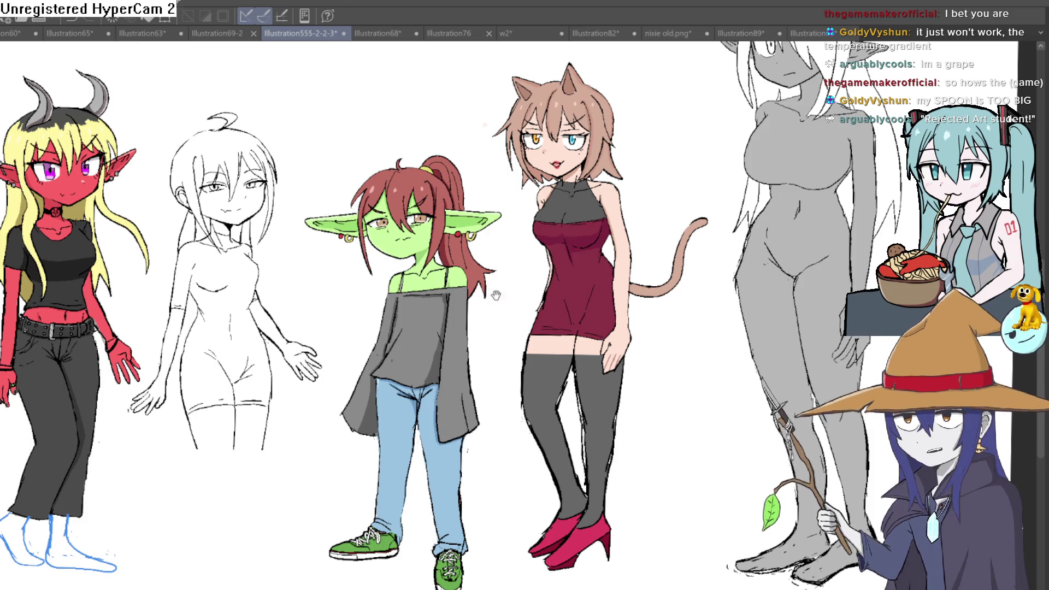
mouse_move(496, 295)
left_mouse_down()
mouse_move(534, 175)
mouse_move(475, 253)
mouse_move(492, 251)
mouse_move(496, 234)
mouse_move(596, 234)
mouse_move(511, 307)
mouse_move(536, 327)
mouse_move(519, 371)
mouse_move(548, 385)
mouse_move(546, 341)
mouse_move(508, 295)
left_mouse_up()
scroll(514, 311, "down", 2)
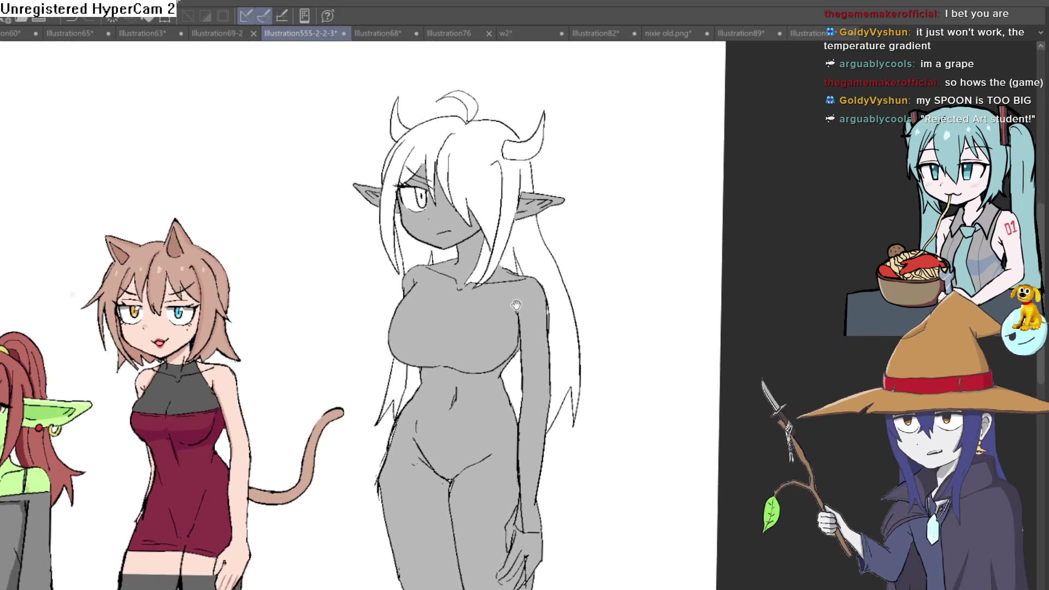
left_click_drag(516, 314, 517, 289)
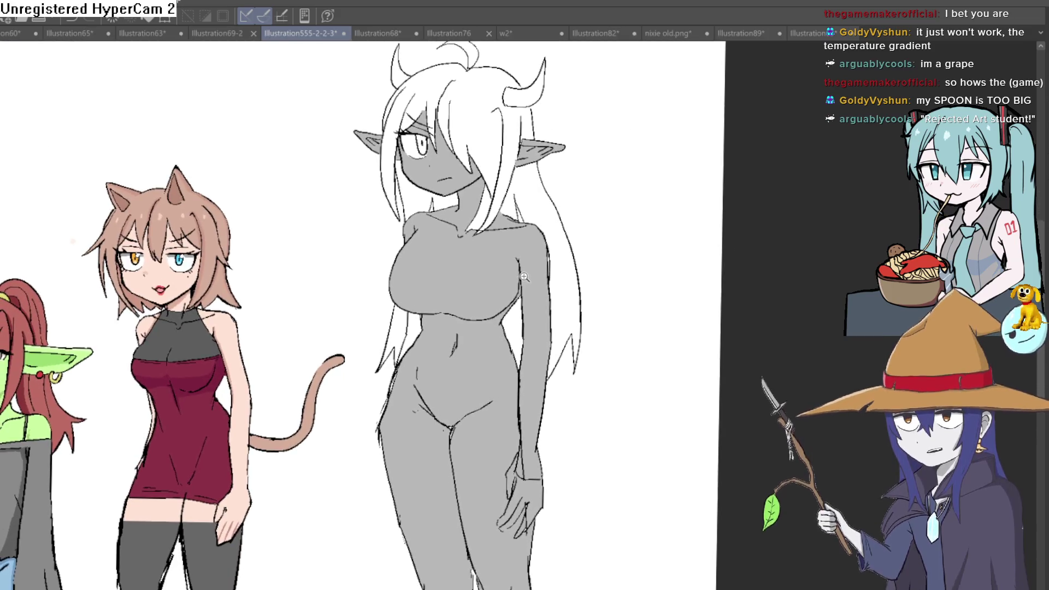
scroll(517, 289, "down", 5)
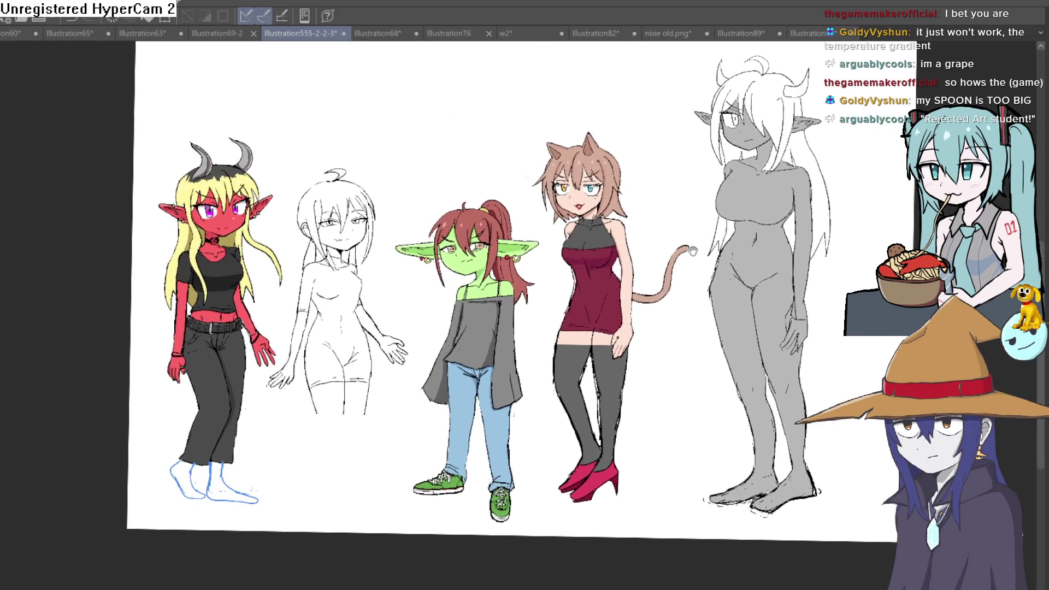
scroll(342, 317, "up", 5)
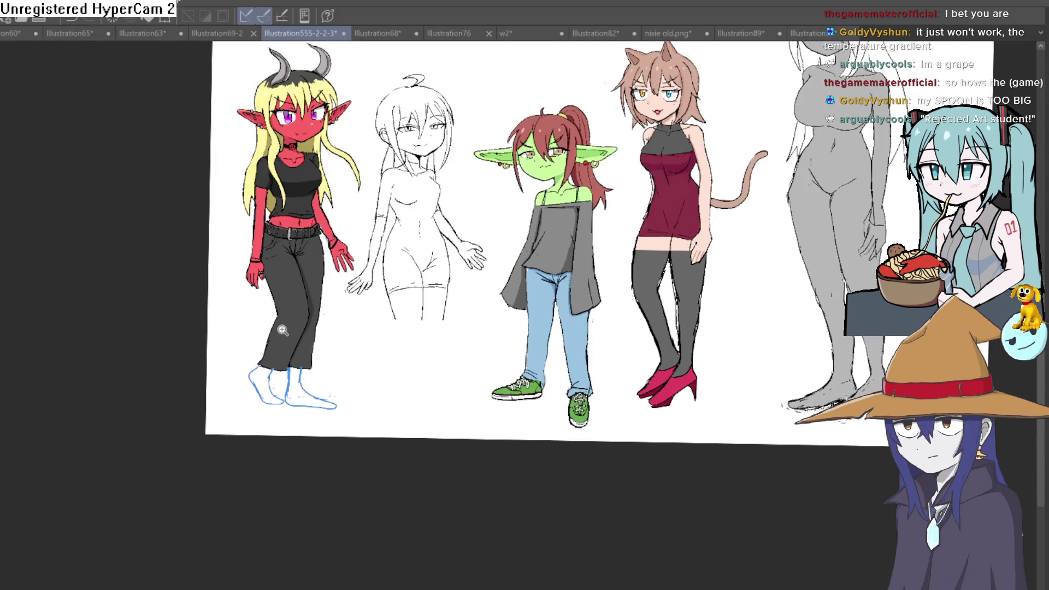
mouse_move(384, 250)
left_mouse_down()
mouse_move(372, 238)
mouse_move(386, 304)
mouse_move(425, 228)
mouse_move(496, 218)
mouse_move(489, 232)
mouse_move(516, 234)
left_mouse_up()
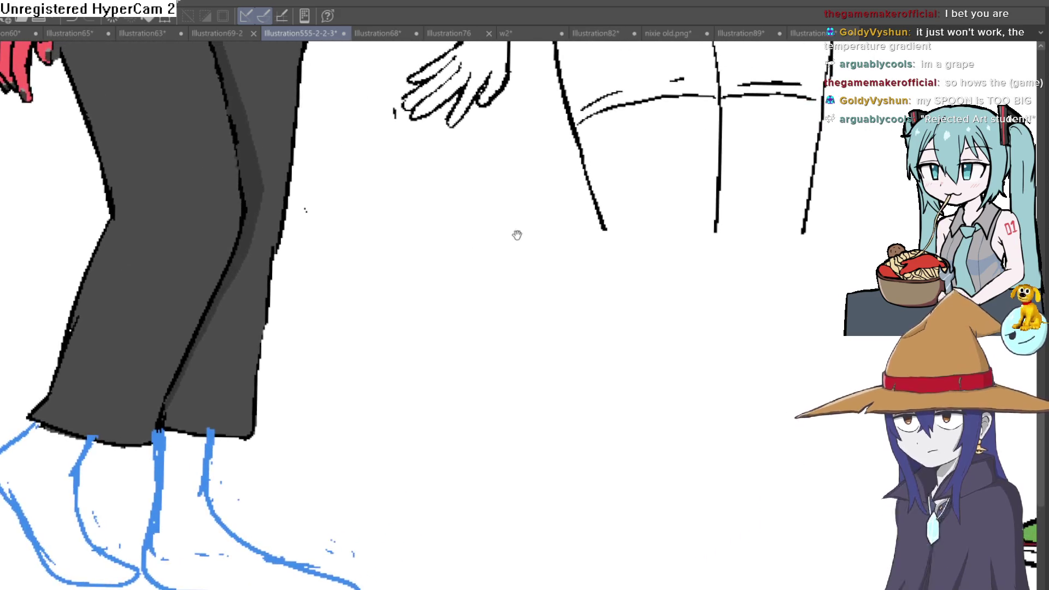
scroll(516, 235, "down", 5)
scroll(443, 297, "up", 4)
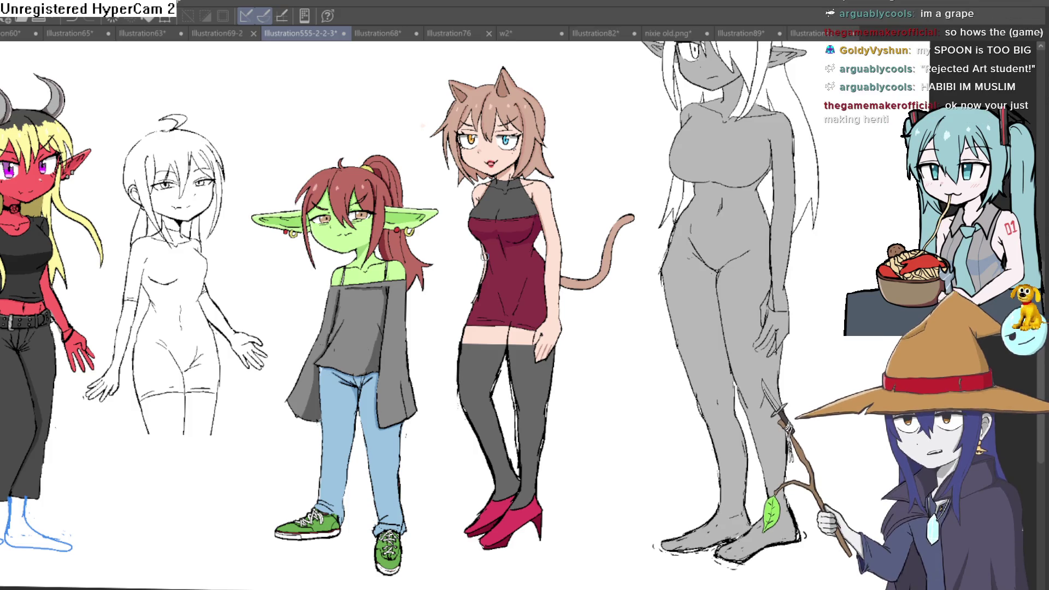
left_click_drag(499, 266, 471, 265)
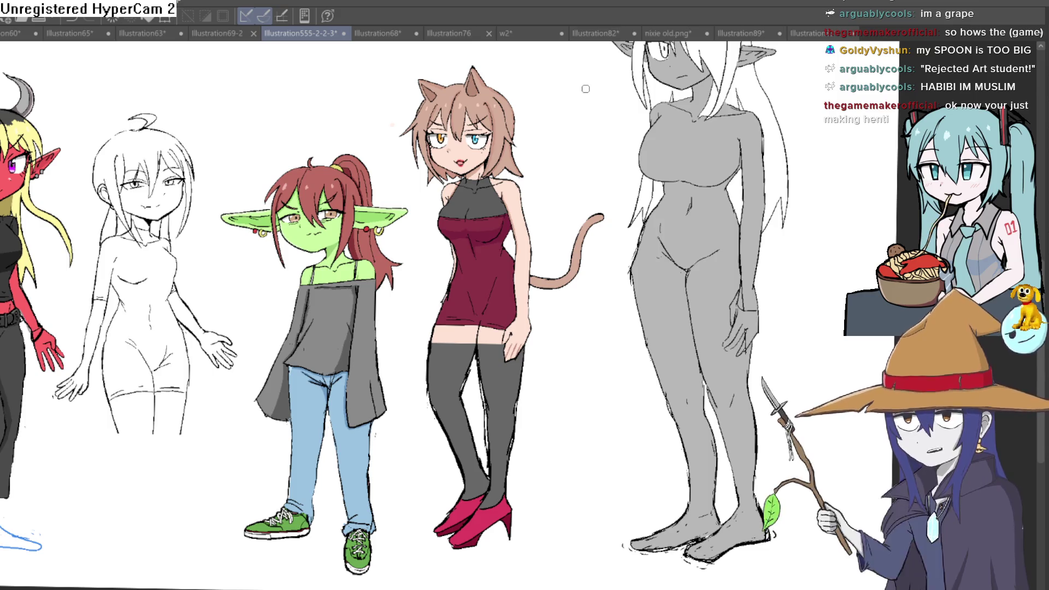
left_click_drag(829, 230, 782, 279)
scroll(783, 280, "up", 5)
mouse_move(738, 182)
left_mouse_down()
mouse_move(703, 274)
mouse_move(719, 278)
mouse_move(696, 318)
left_mouse_up()
scroll(719, 279, "down", 2)
scroll(695, 319, "down", 1)
scroll(693, 306, "up", 3)
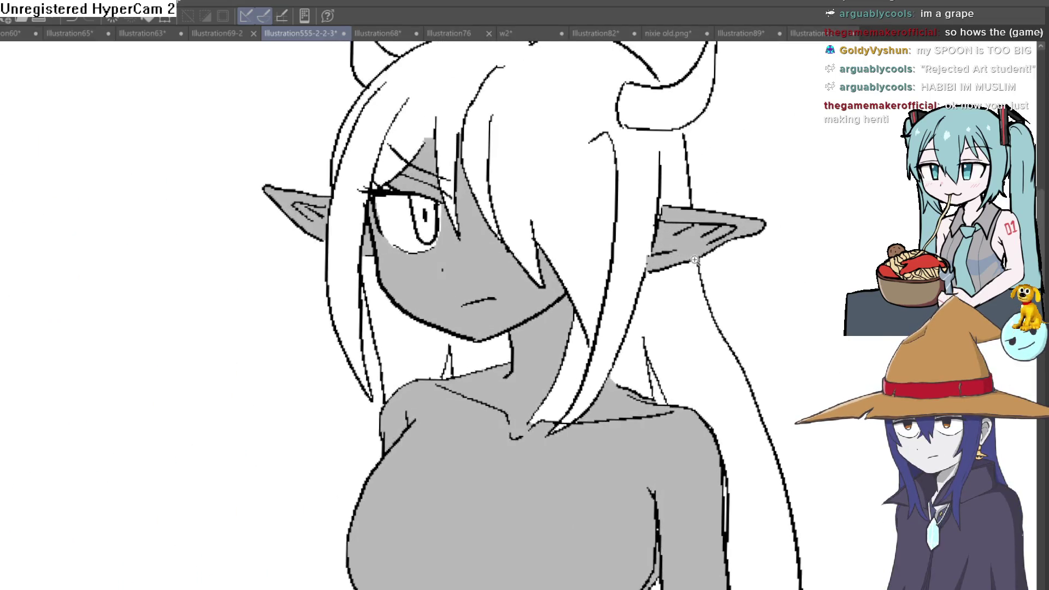
scroll(696, 306, "down", 2)
scroll(693, 296, "up", 2)
scroll(693, 296, "down", 3)
scroll(694, 295, "up", 1)
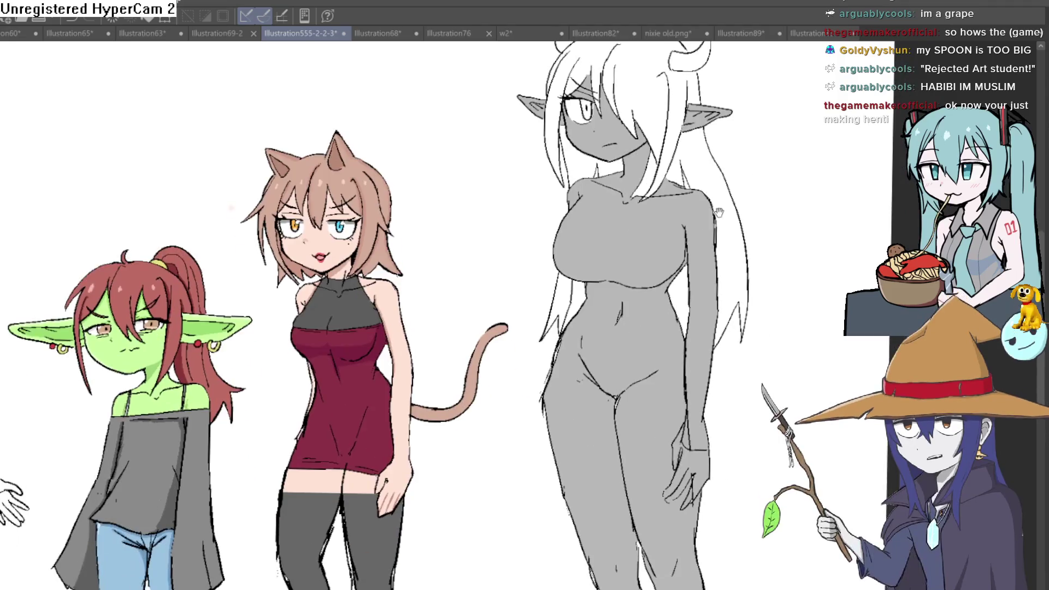
left_click_drag(695, 294, 738, 258)
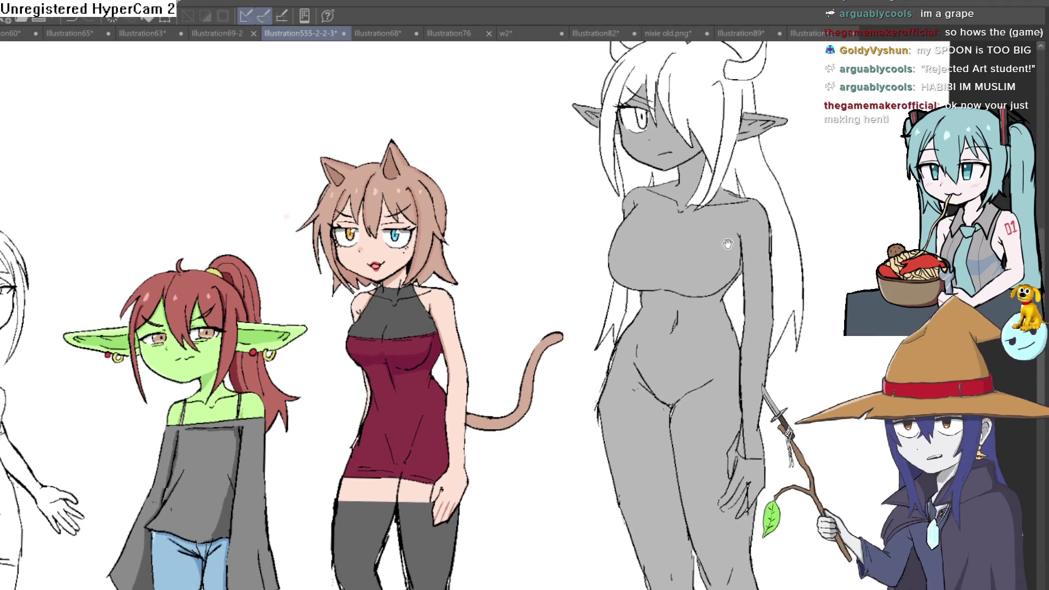
mouse_move(561, 261)
left_mouse_down()
mouse_move(671, 170)
mouse_move(673, 83)
left_mouse_up()
left_click_drag(650, 241, 693, 202)
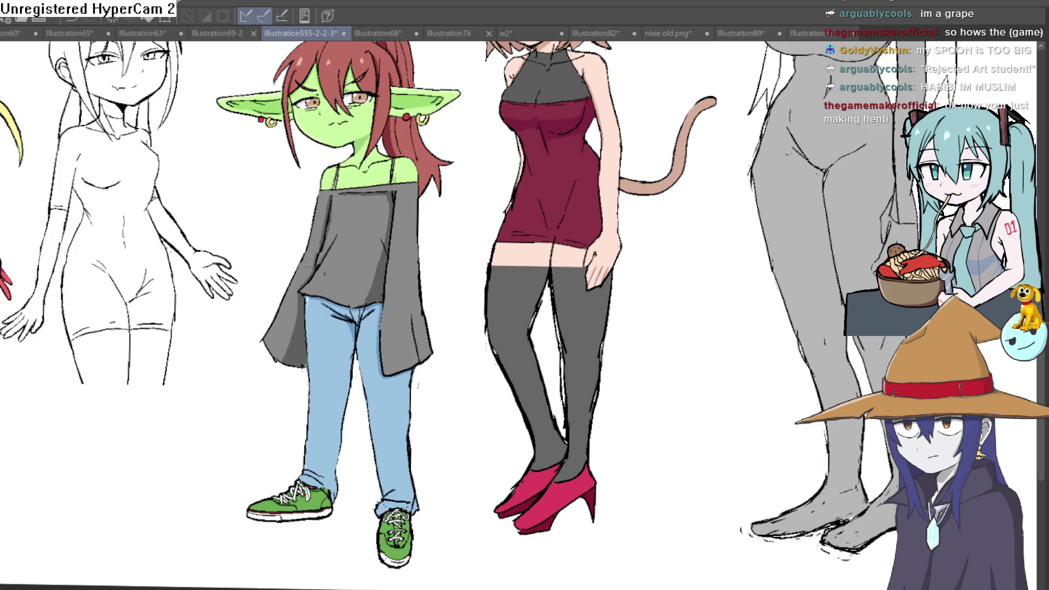
scroll(709, 485, "up", 2)
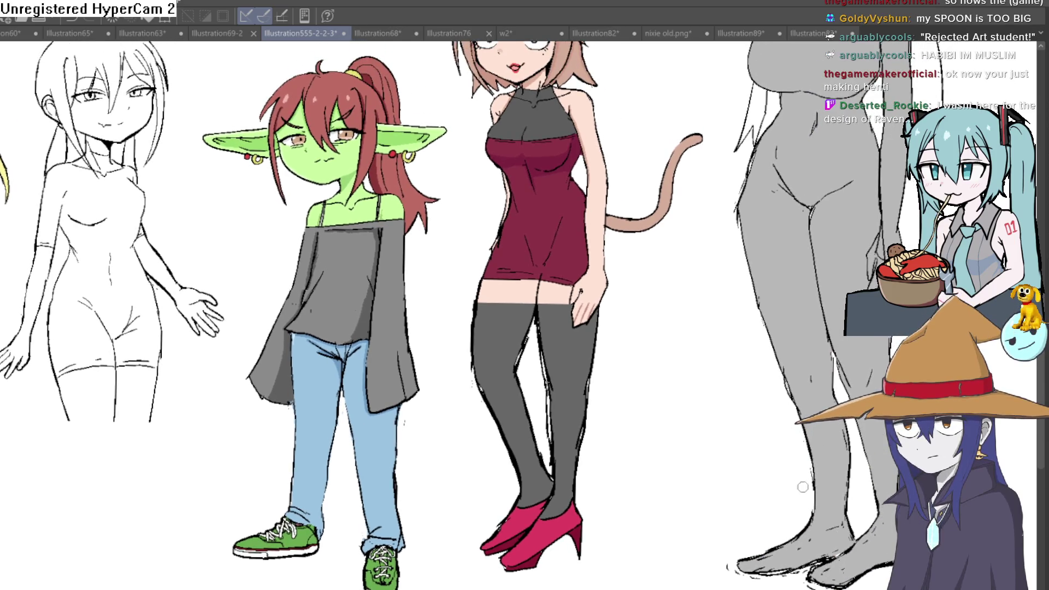
key("ctrl+z")
key("ctrl+y")
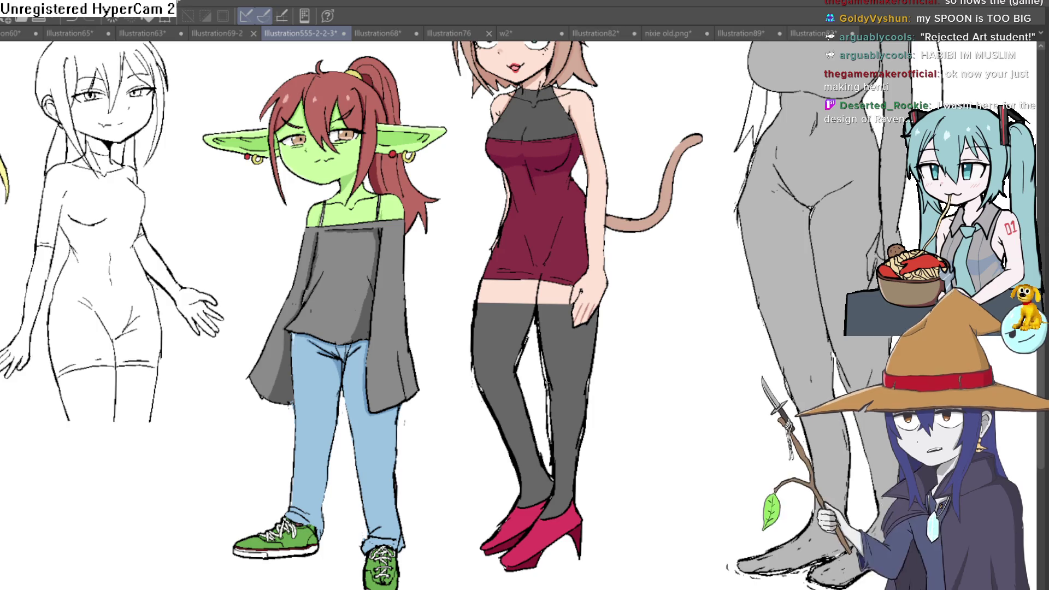
scroll(527, 272, "up", 5)
scroll(497, 300, "up", 2)
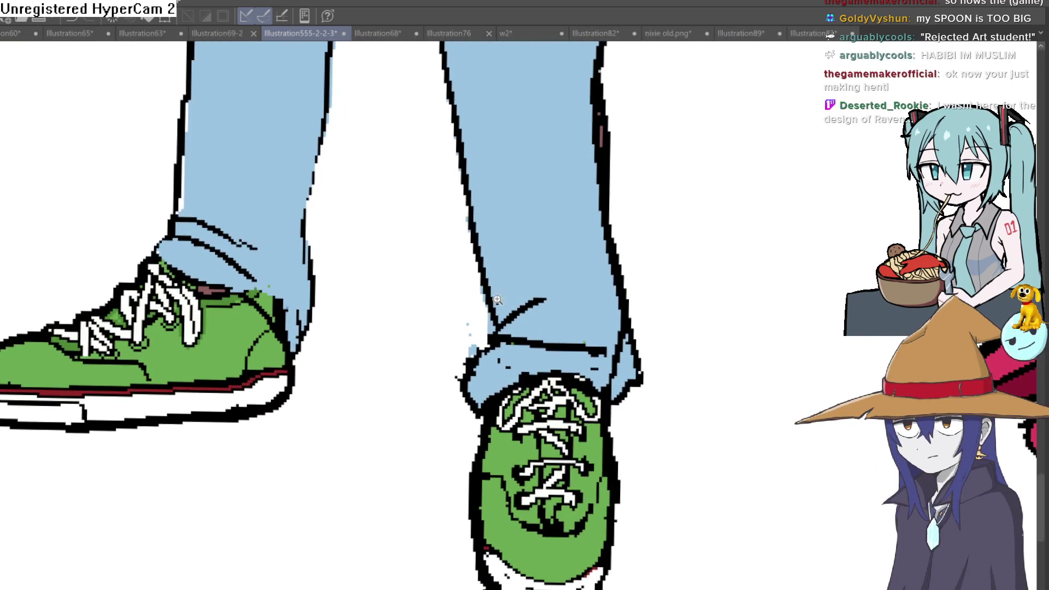
mouse_move(510, 315)
left_mouse_down()
mouse_move(626, 217)
mouse_move(663, 212)
mouse_move(578, 338)
left_mouse_up()
scroll(665, 211, "down", 3)
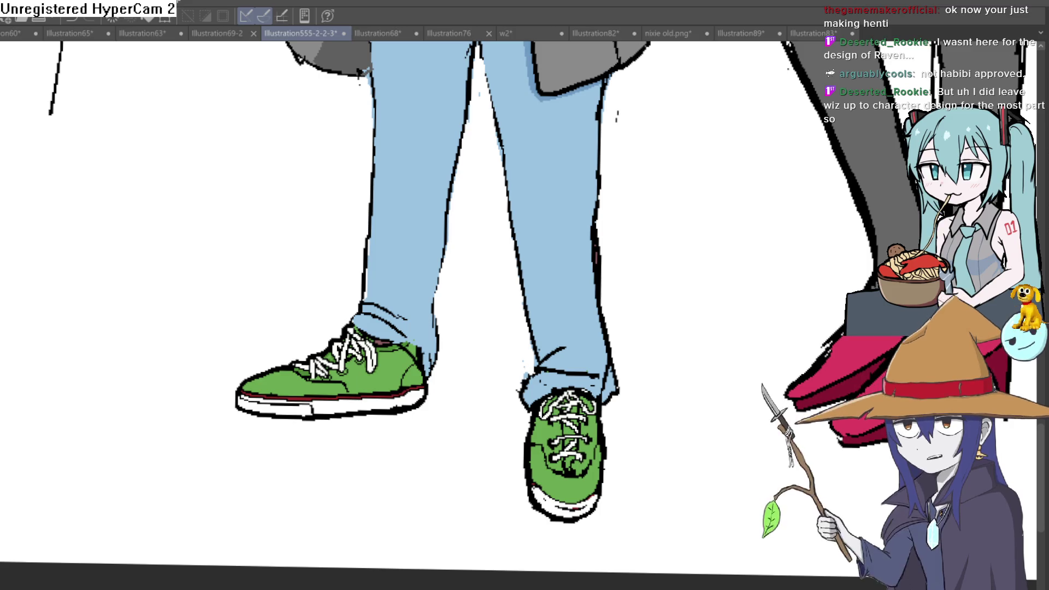
scroll(524, 383, "down", 5)
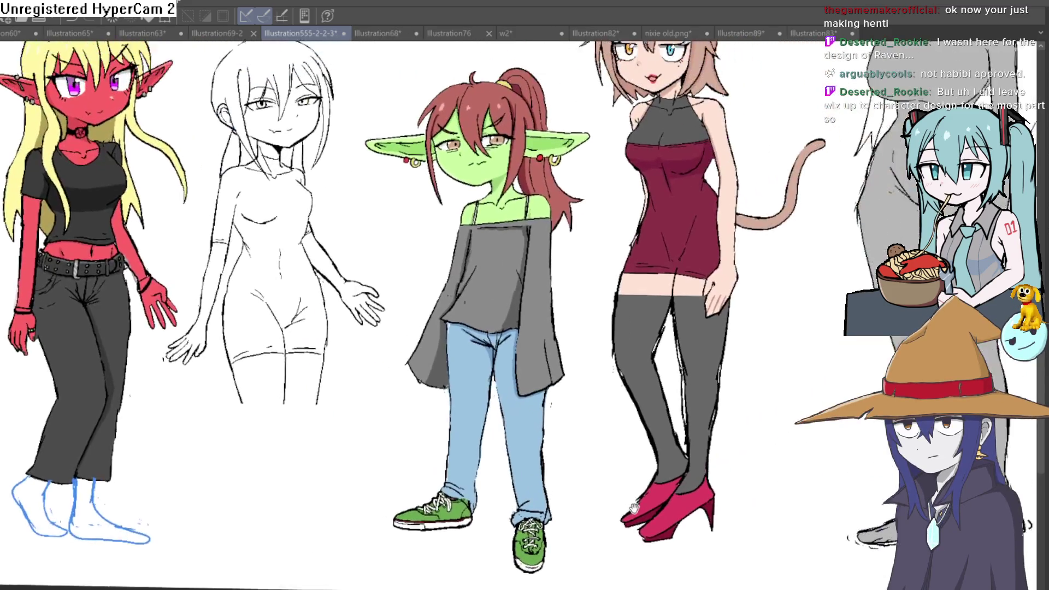
key("ctrl+y")
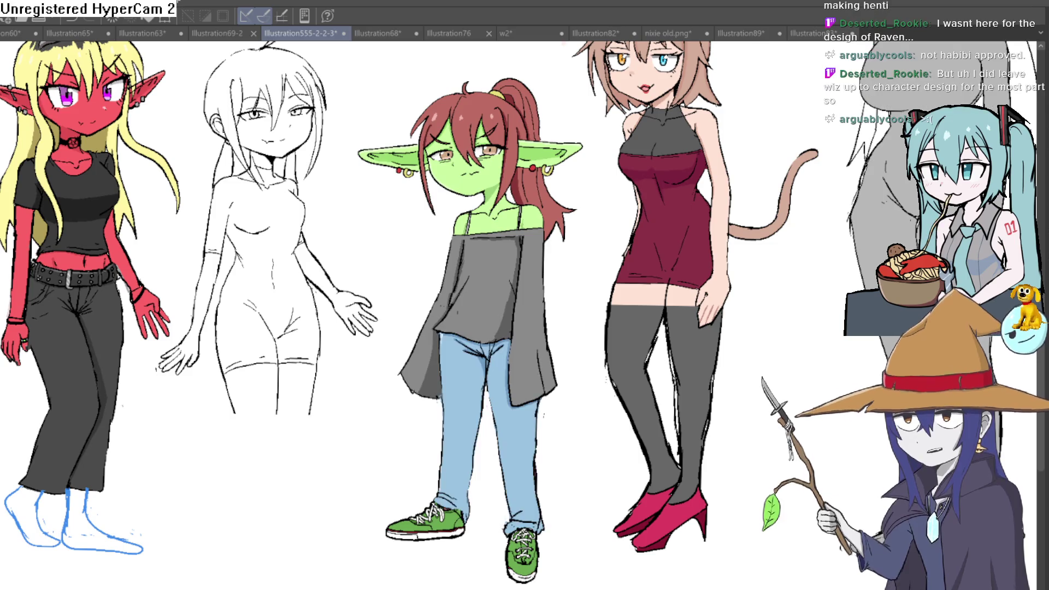
key("ctrl+z")
key("ctrl+y")
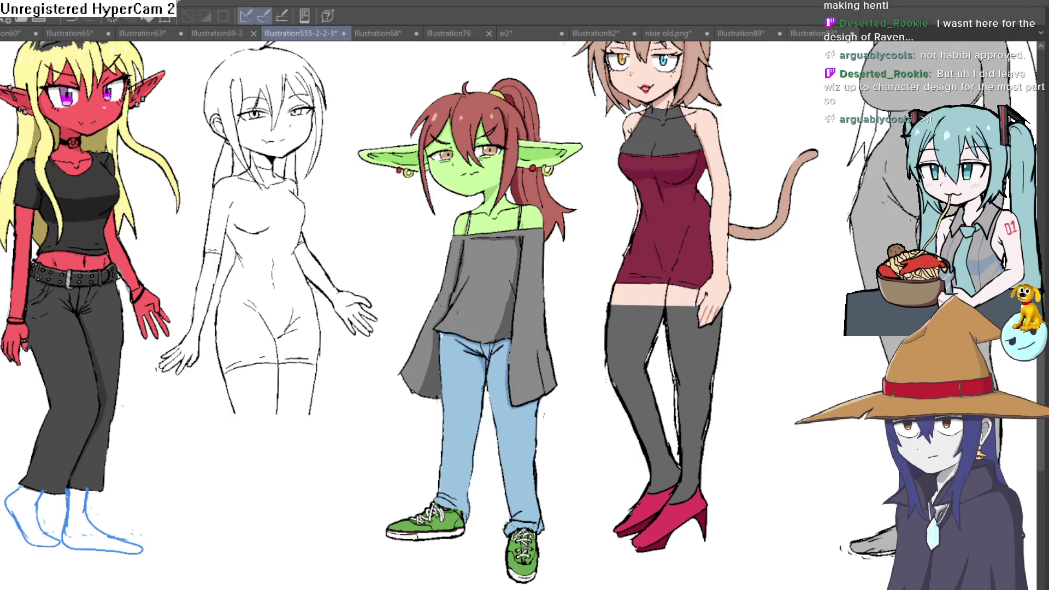
key("ctrl+z")
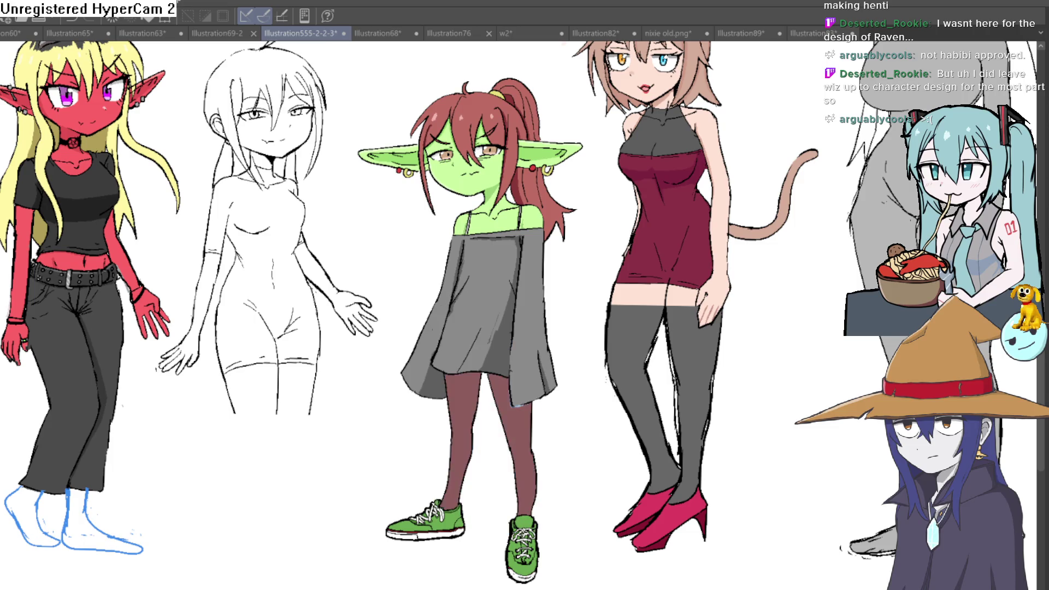
key("ctrl+y")
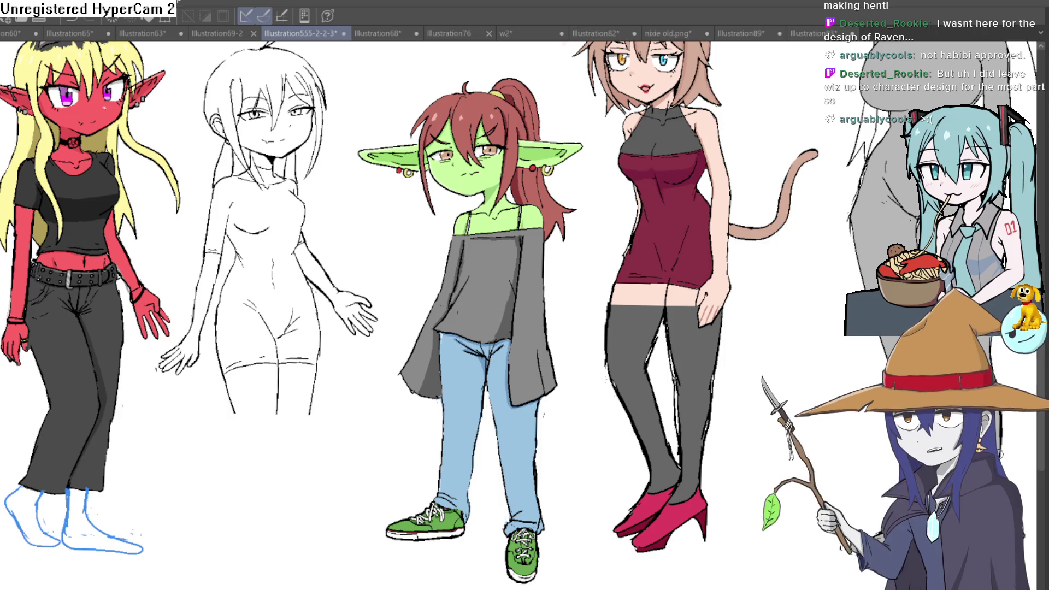
left_click_drag(803, 367, 371, 365)
left_click_drag(566, 316, 656, 420)
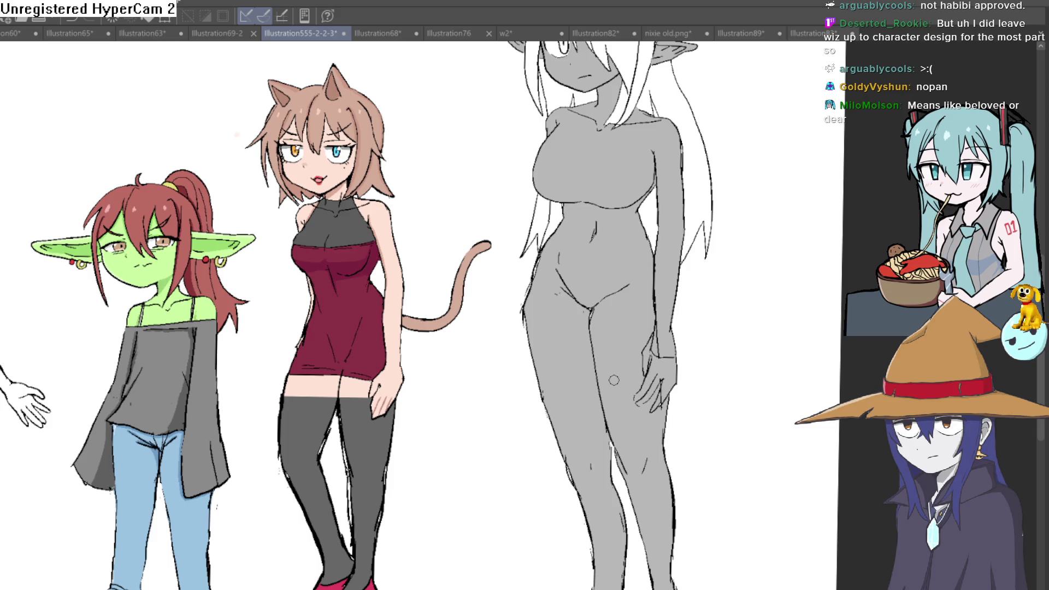
left_click_drag(761, 109, 727, 237)
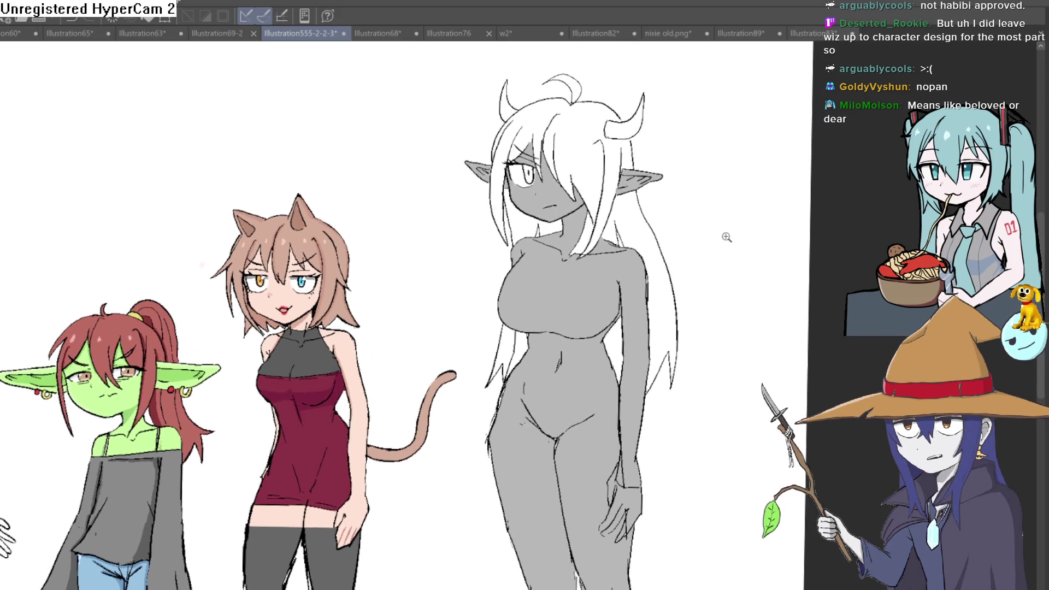
scroll(652, 200, "up", 1)
scroll(690, 194, "down", 2)
mouse_move(677, 267)
left_mouse_down()
mouse_move(678, 136)
mouse_move(604, 302)
mouse_move(587, 289)
left_mouse_up()
scroll(679, 135, "down", 3)
scroll(587, 289, "up", 2)
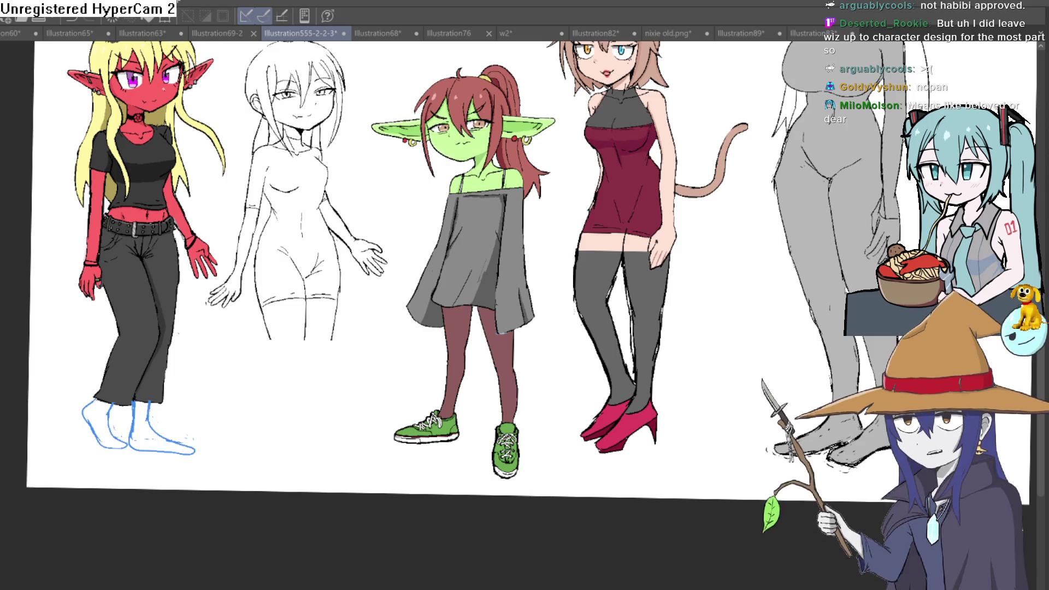
left_click_drag(500, 374, 496, 353)
scroll(497, 353, "up", 2)
scroll(608, 382, "down", 4)
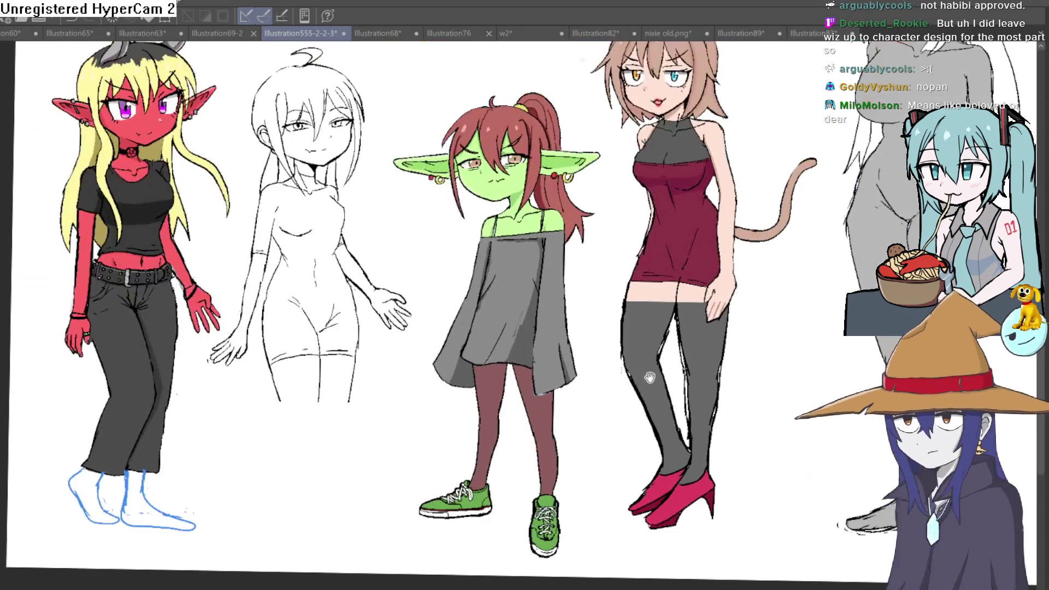
scroll(648, 355, "up", 2)
scroll(648, 356, "down", 2)
scroll(645, 361, "up", 1)
scroll(642, 368, "down", 1)
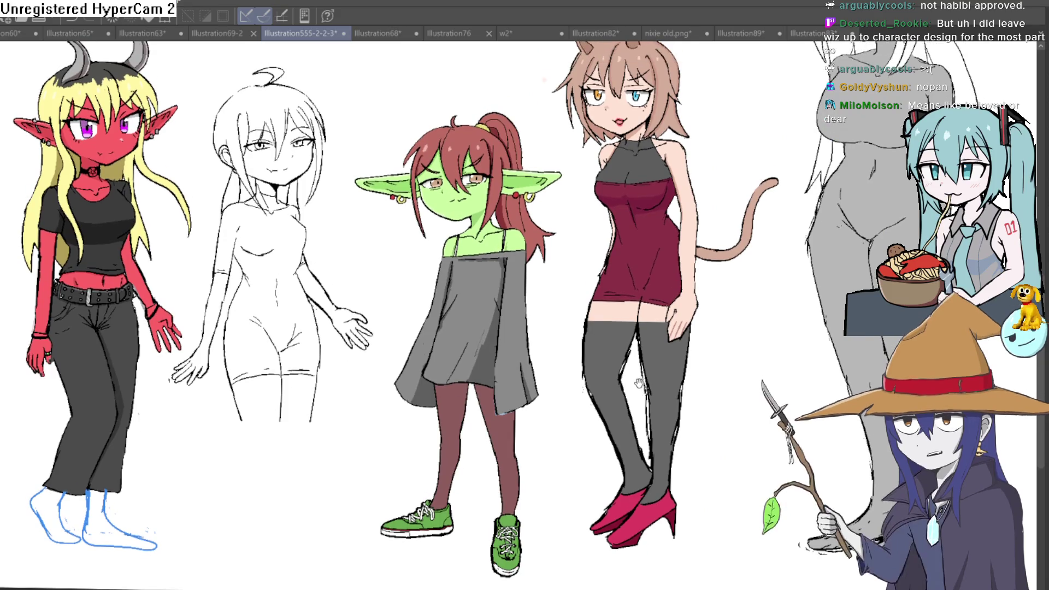
scroll(638, 378, "up", 2)
key("ctrl+z")
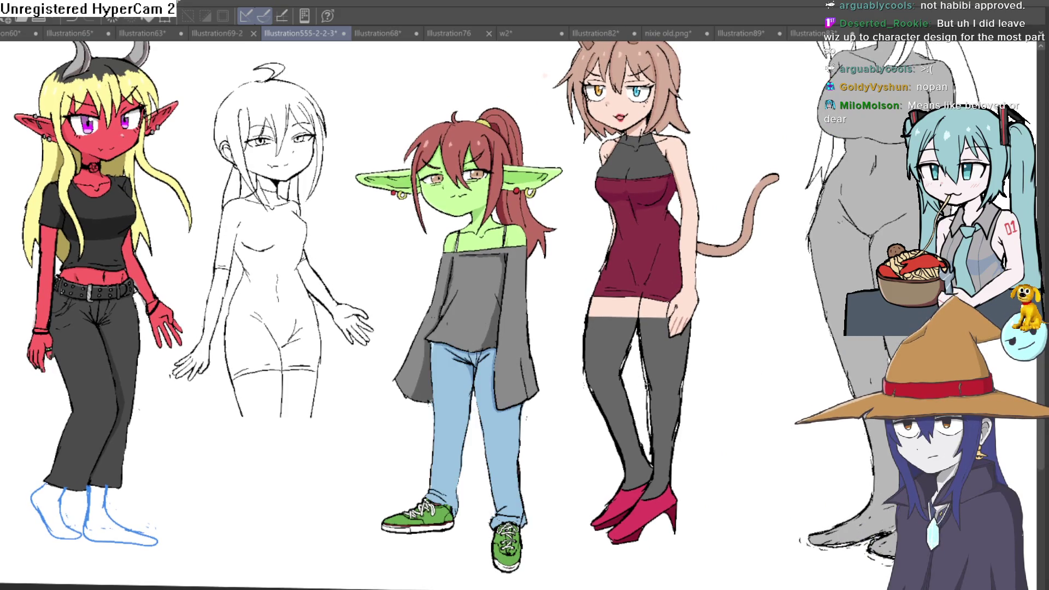
Step: Flip through Undo/Redo to compare the goblin in blue jeans against brown tights with a longer top
key("ctrl+y")
key("ctrl+z")
key("ctrl+y")
key("ctrl+z")
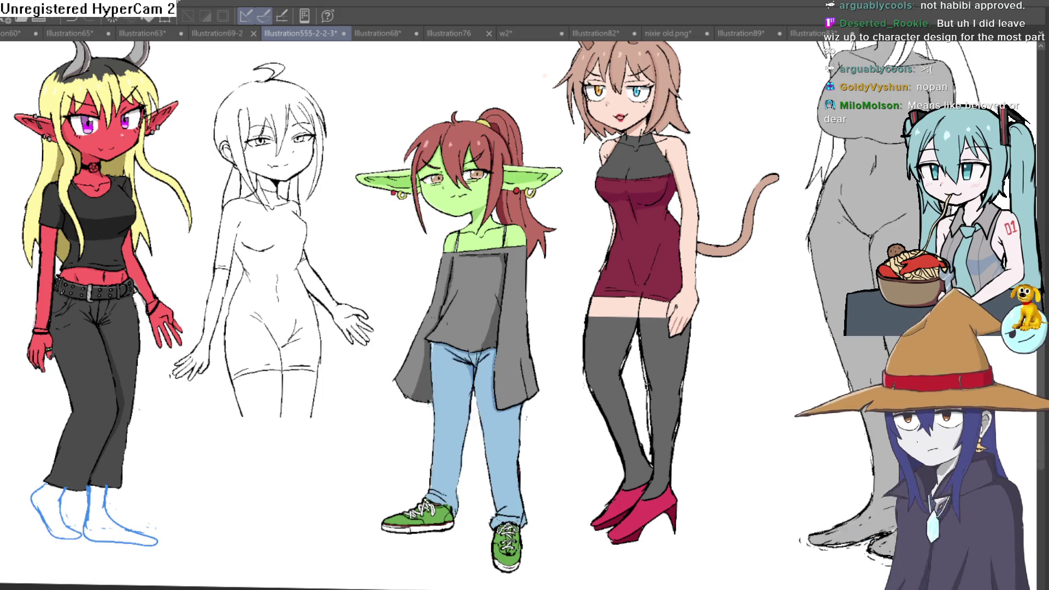
key("ctrl+y")
key("ctrl+z")
key("ctrl+y")
key("ctrl+z")
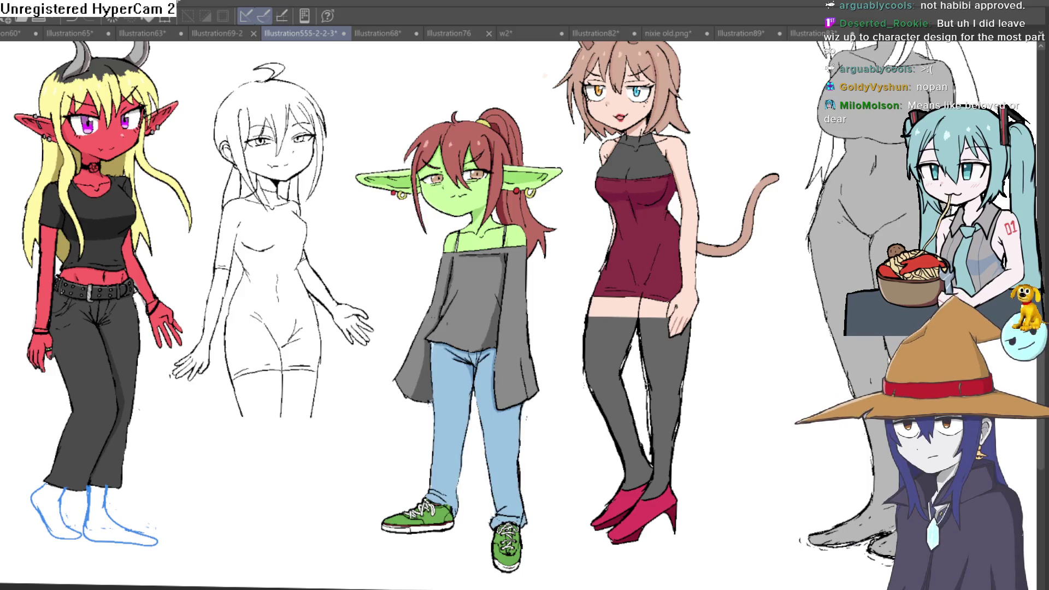
key("ctrl+y")
key("ctrl+z")
key("ctrl+y")
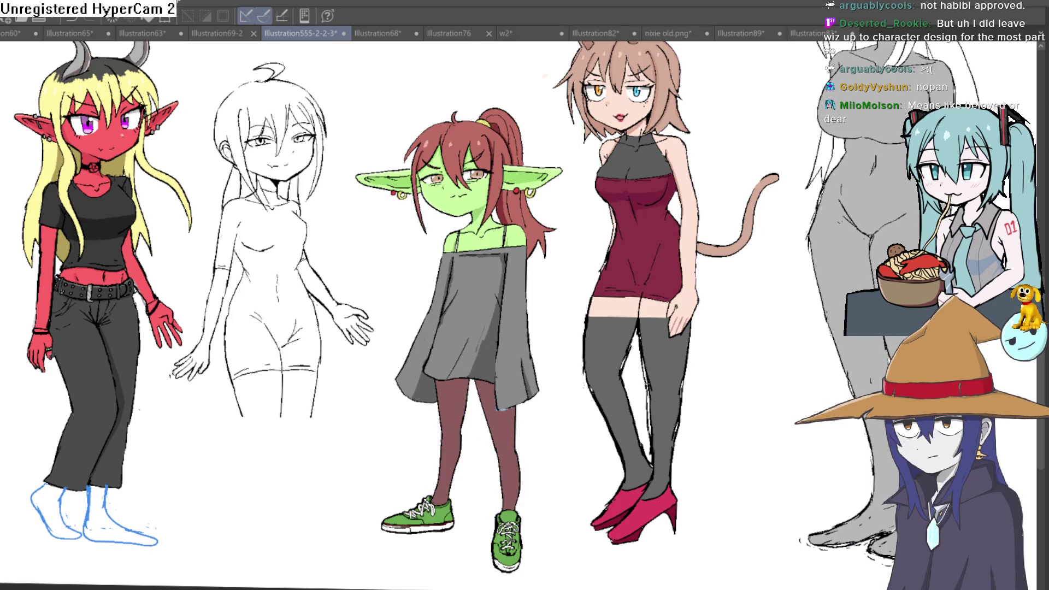
key("ctrl+z")
key("ctrl+y")
key("ctrl+z")
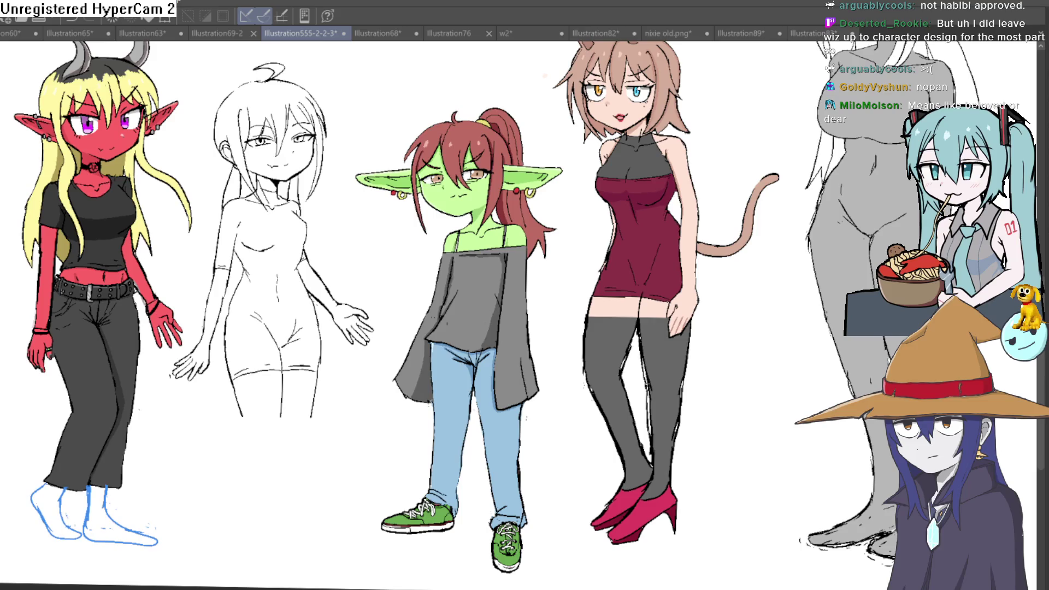
key("ctrl+y")
key("ctrl+z")
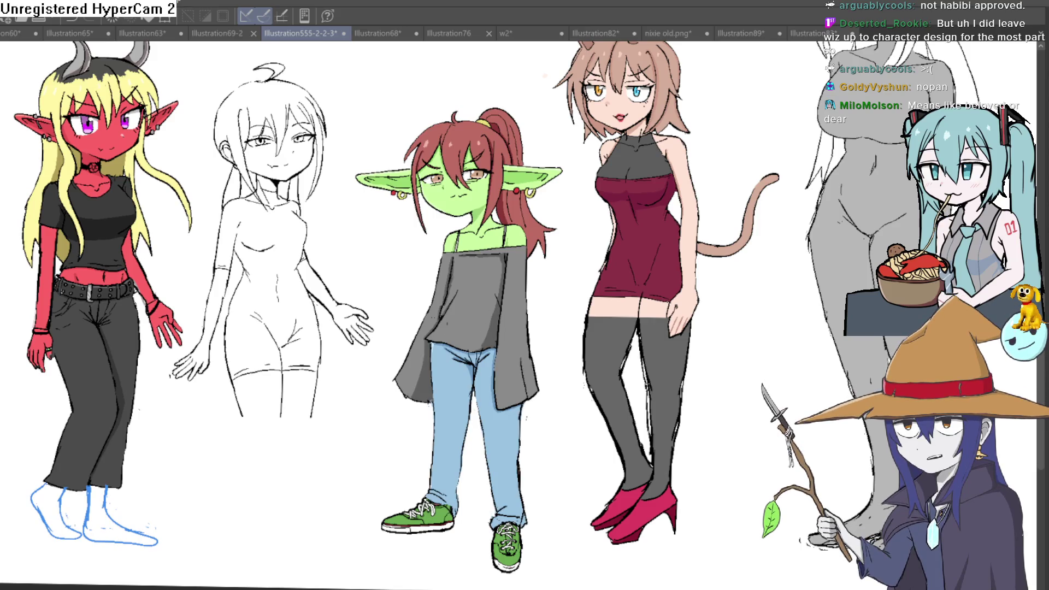
key("ctrl+y")
key("ctrl+z")
key("ctrl+y")
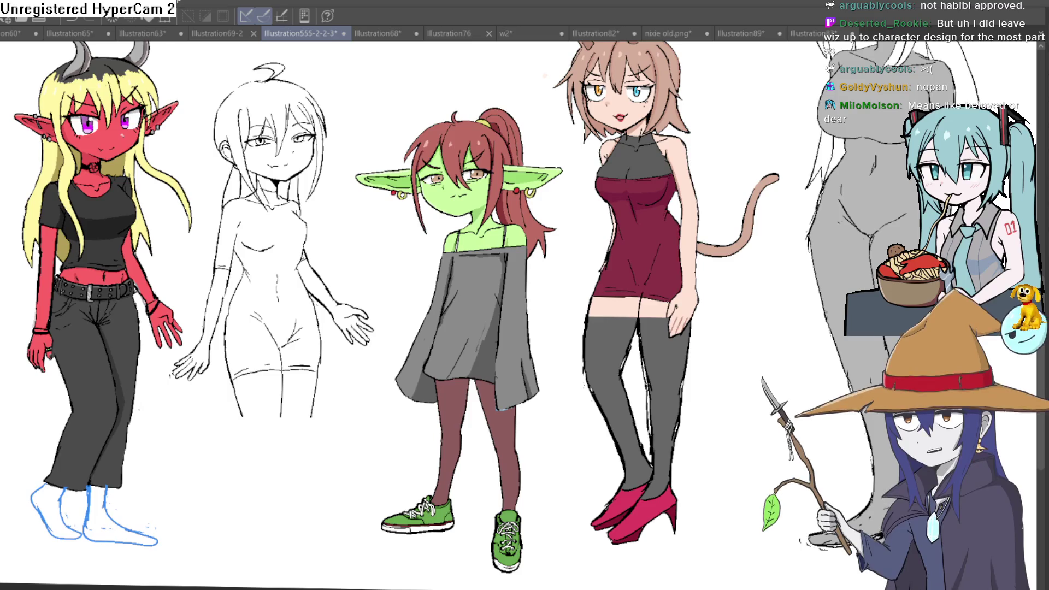
key("ctrl+z")
key("ctrl+y")
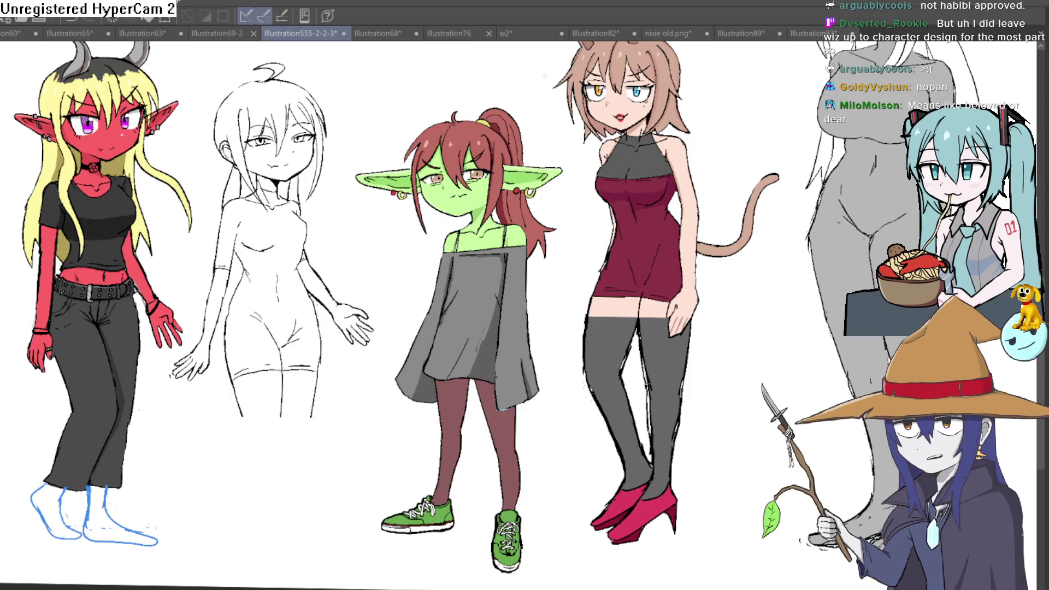
key("ctrl+z")
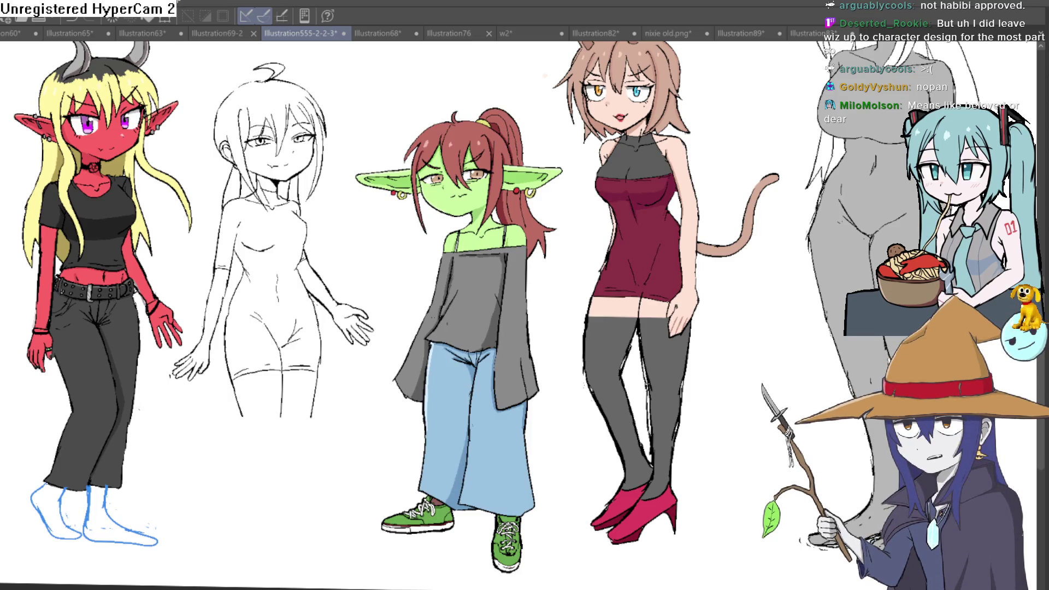
key("ctrl+y")
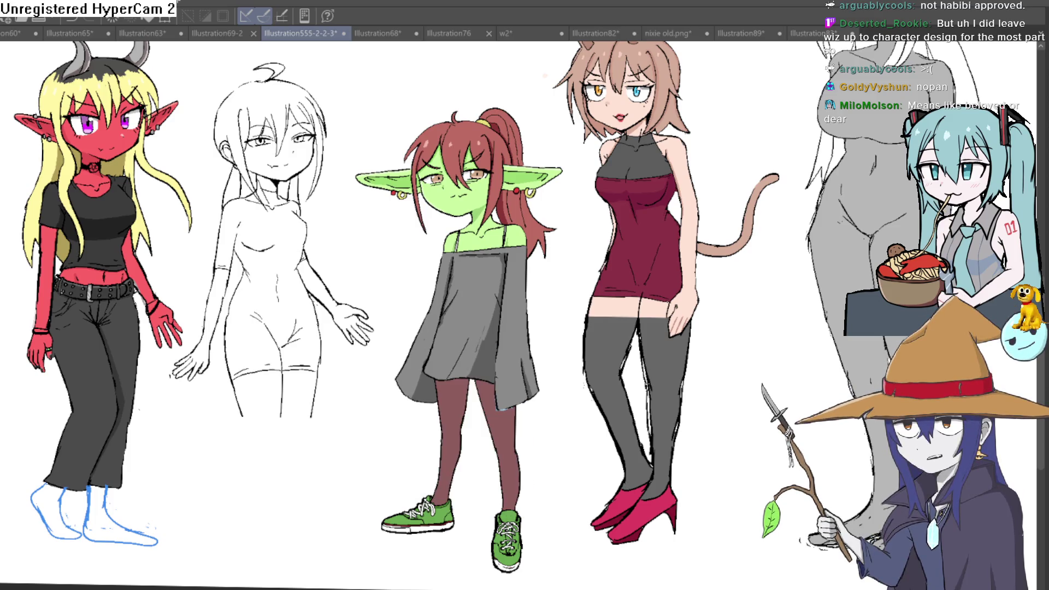
key("ctrl+z")
Step: Pan down to the characters' legs and settle on the goblin's bellbottom jeans with long sleeves
left_click_drag(671, 376, 675, 496)
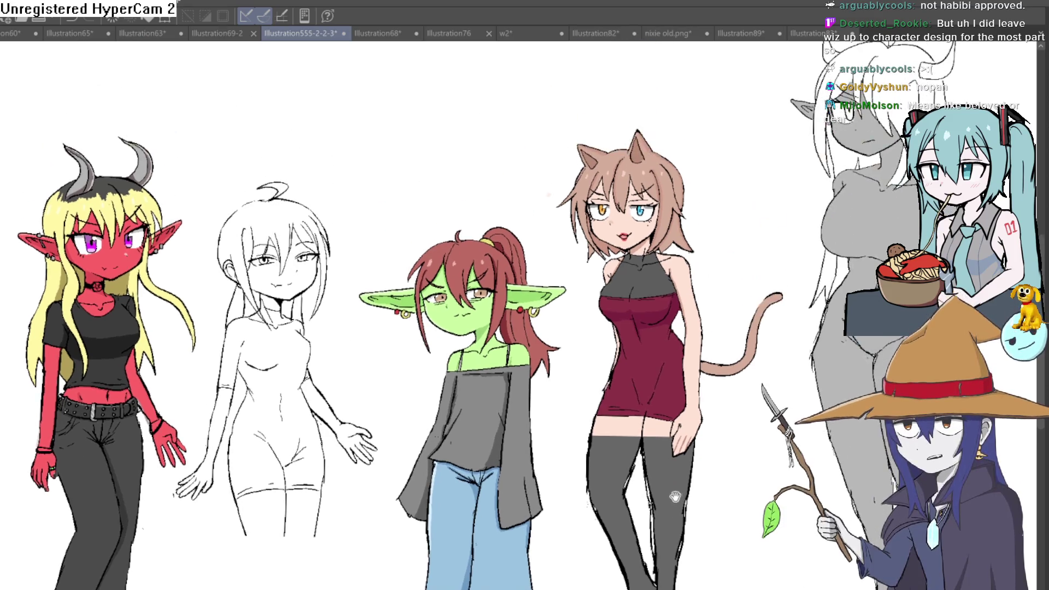
left_click_drag(664, 459, 649, 413)
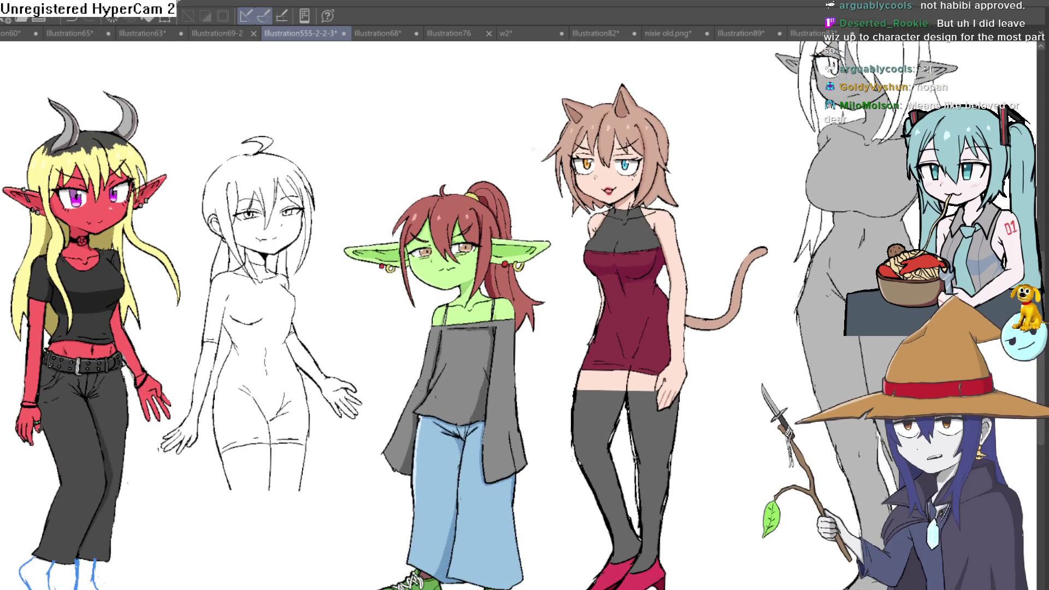
key("ctrl+y")
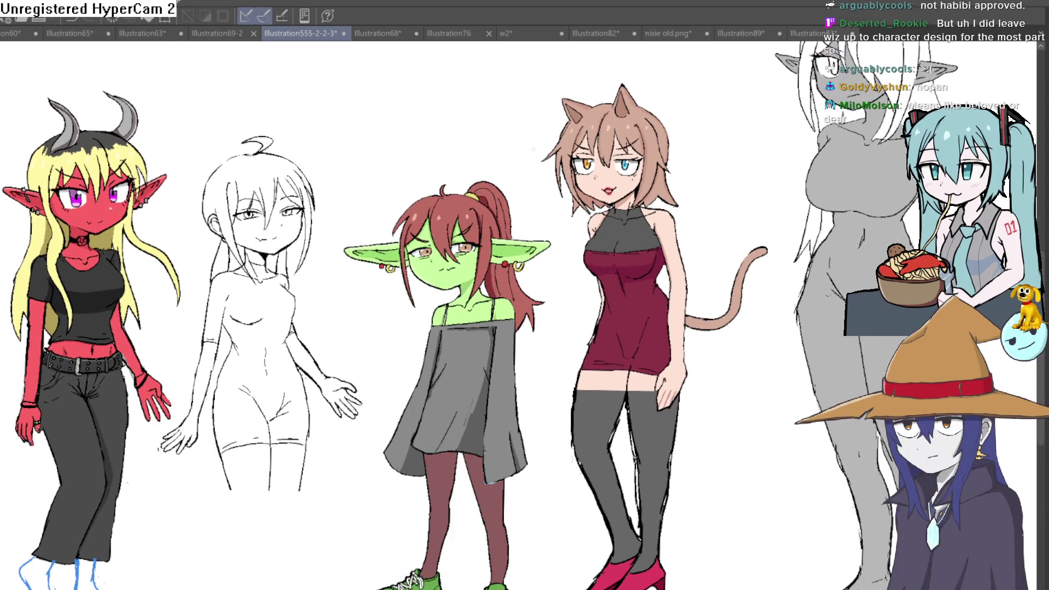
mouse_move(714, 469)
left_mouse_down()
mouse_move(688, 401)
mouse_move(690, 375)
mouse_move(663, 367)
mouse_move(676, 379)
left_mouse_up()
scroll(658, 377, "up", 2)
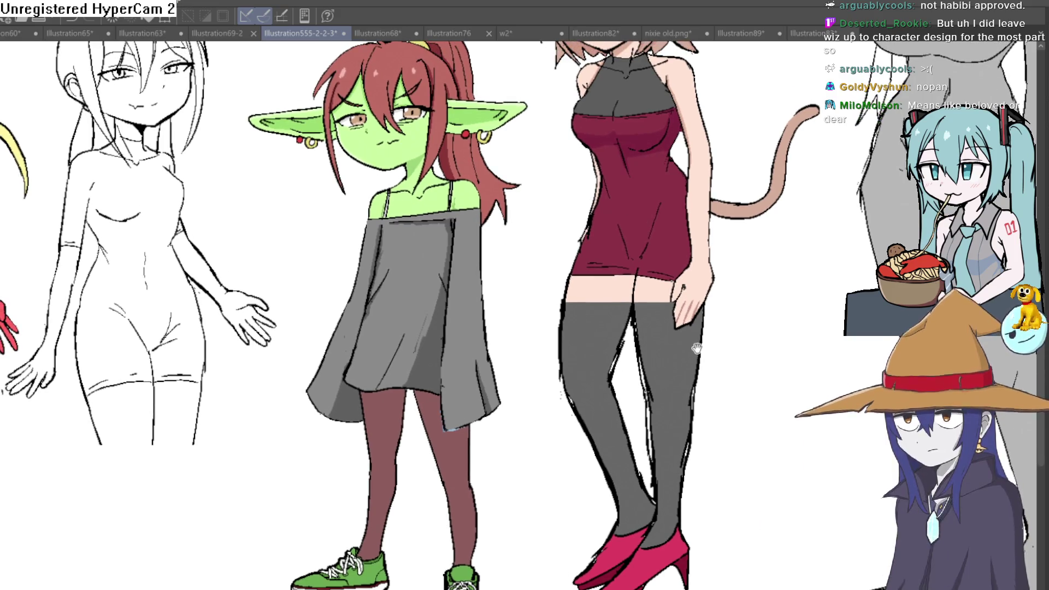
scroll(687, 363, "down", 3)
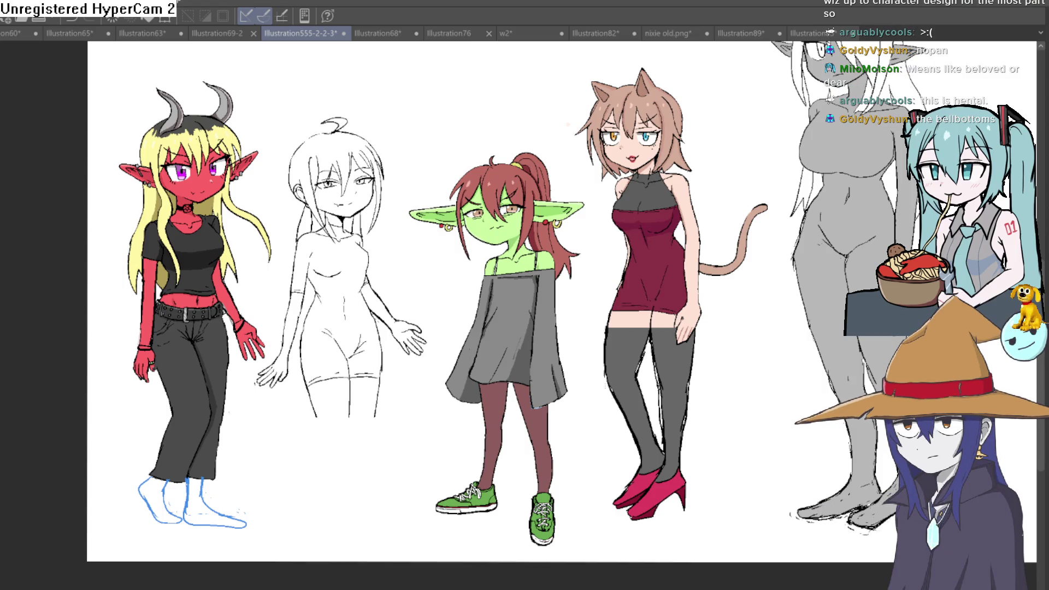
key("ctrl+z")
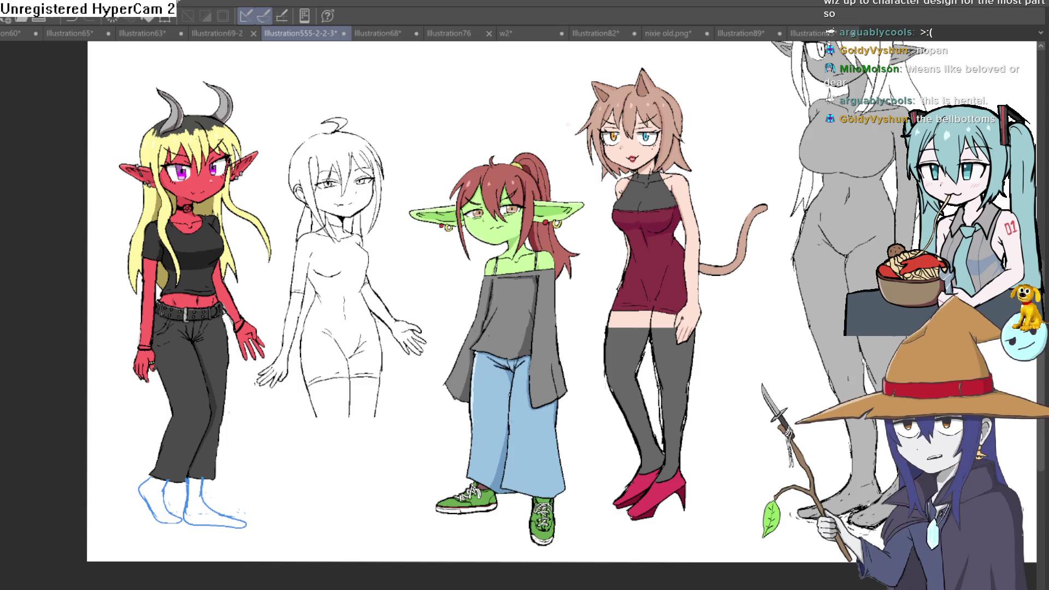
mouse_move(674, 443)
left_mouse_down()
mouse_move(648, 417)
mouse_move(643, 430)
mouse_move(624, 422)
mouse_move(627, 436)
left_mouse_up()
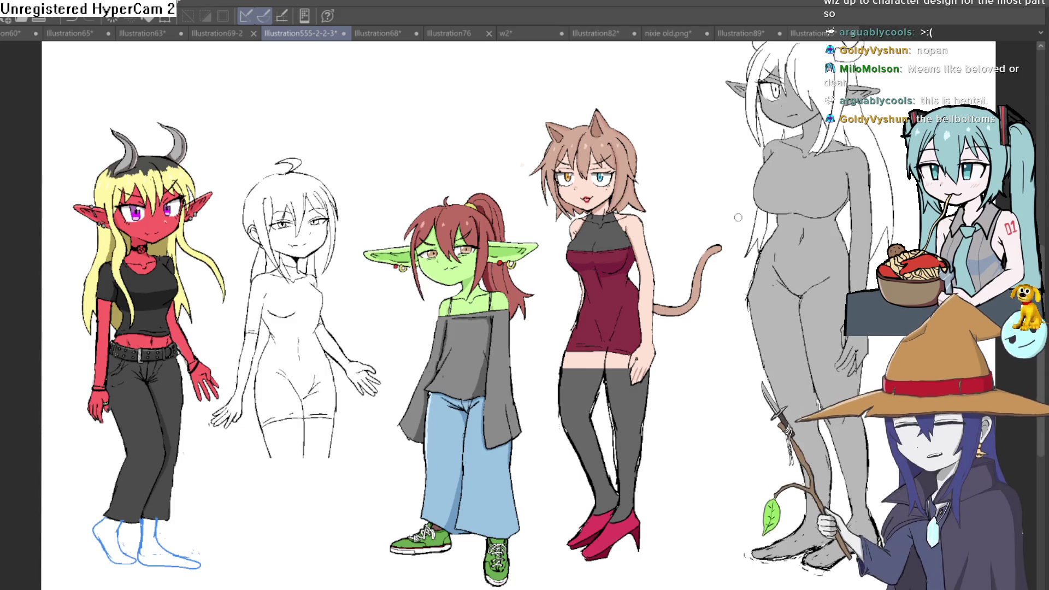
left_click_drag(738, 217, 616, 355)
scroll(615, 359, "up", 2)
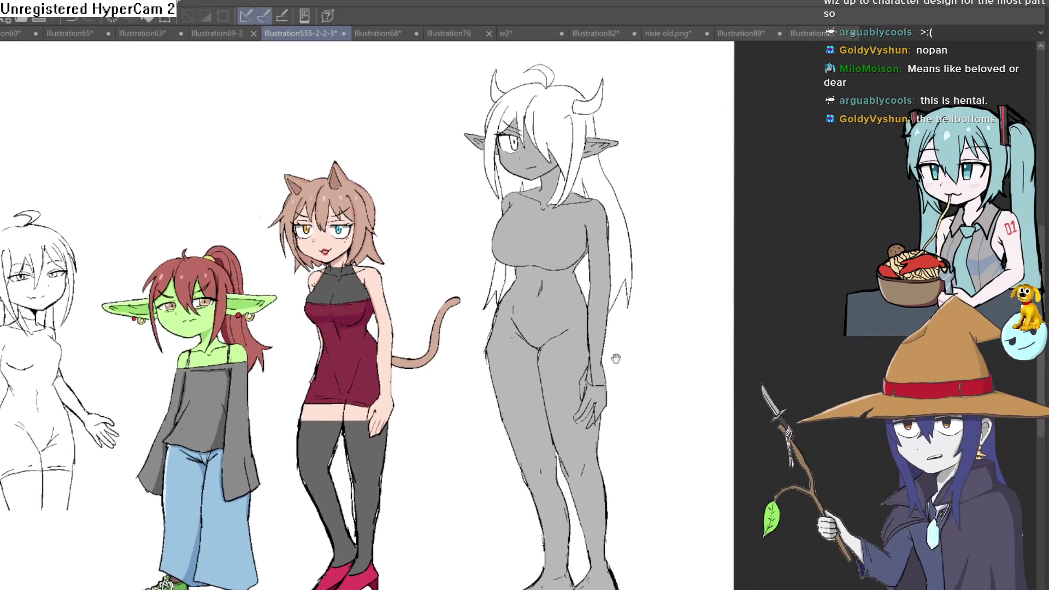
scroll(612, 361, "up", 2)
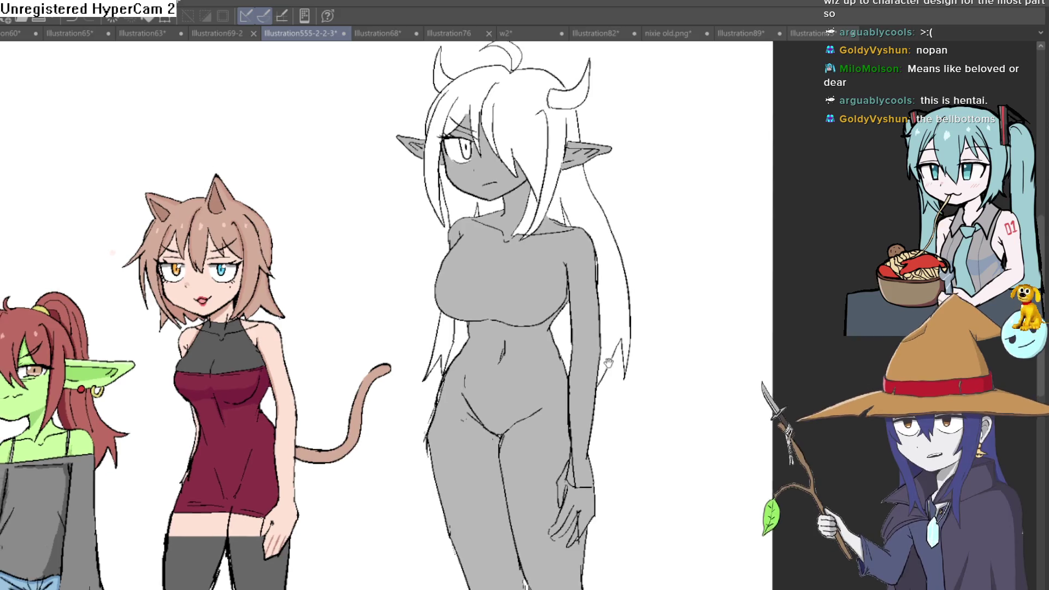
scroll(608, 362, "up", 1)
scroll(604, 360, "up", 1)
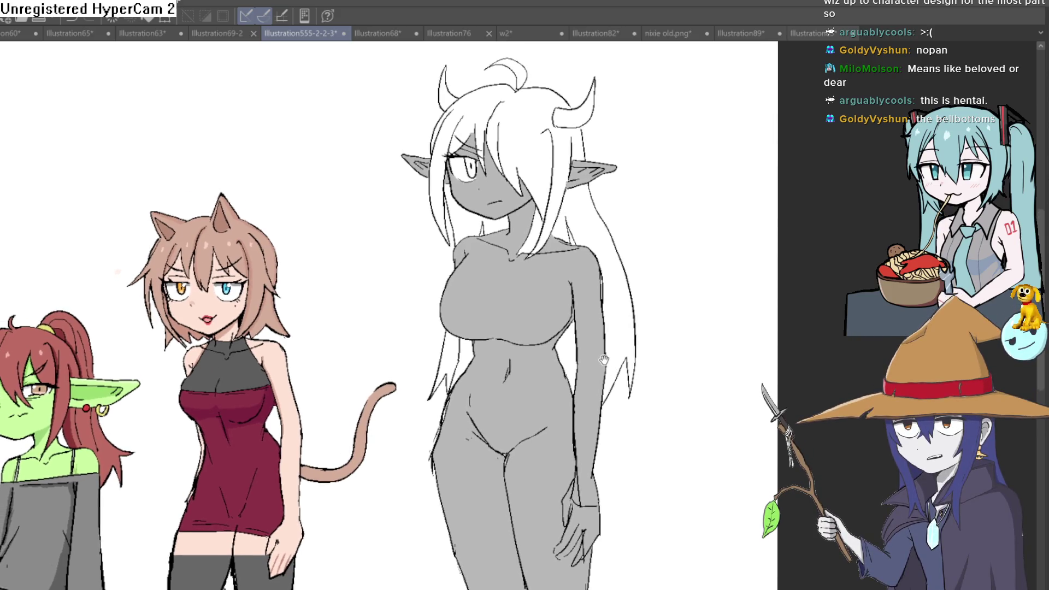
scroll(603, 359, "up", 2)
scroll(621, 304, "up", 1)
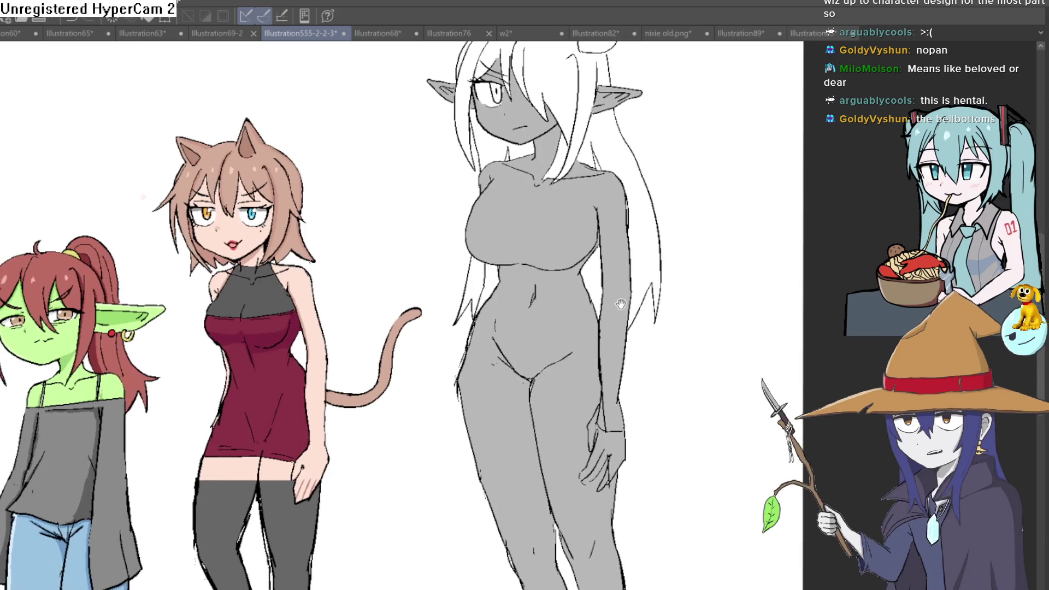
scroll(621, 305, "down", 3)
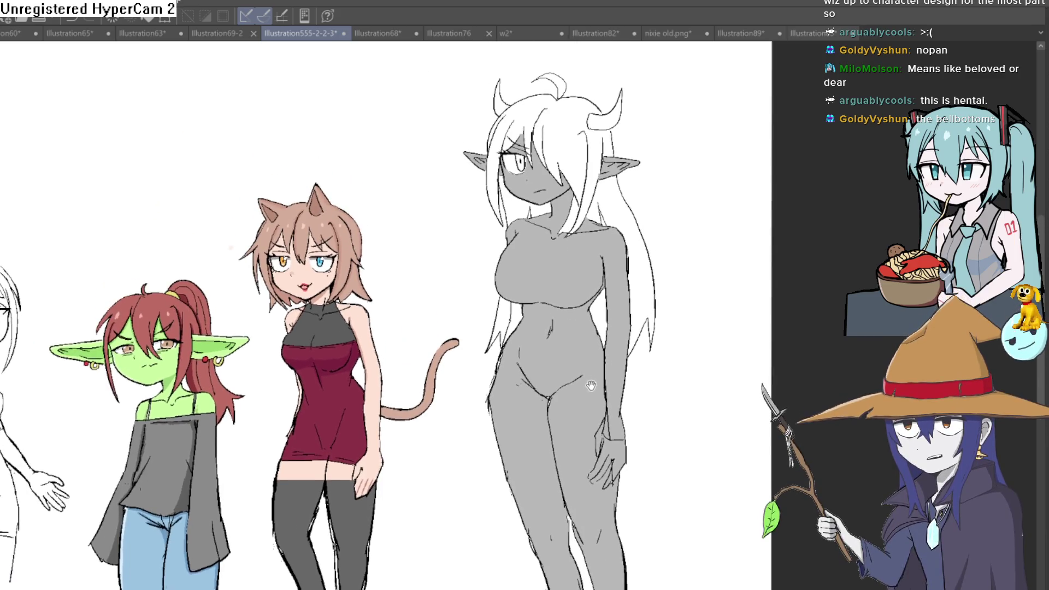
left_click_drag(591, 386, 719, 270)
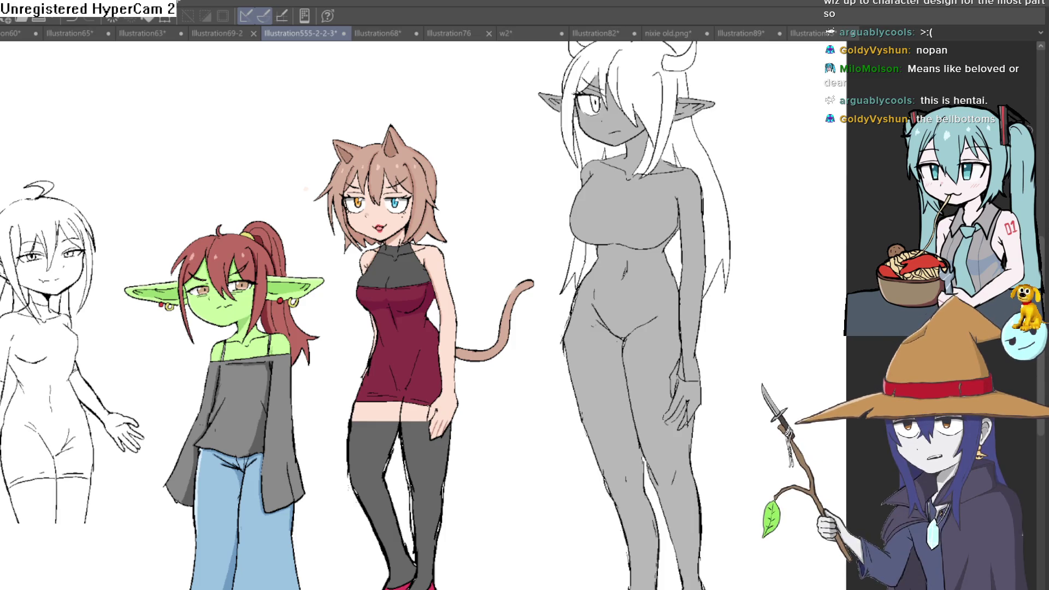
left_click_drag(586, 250, 605, 253)
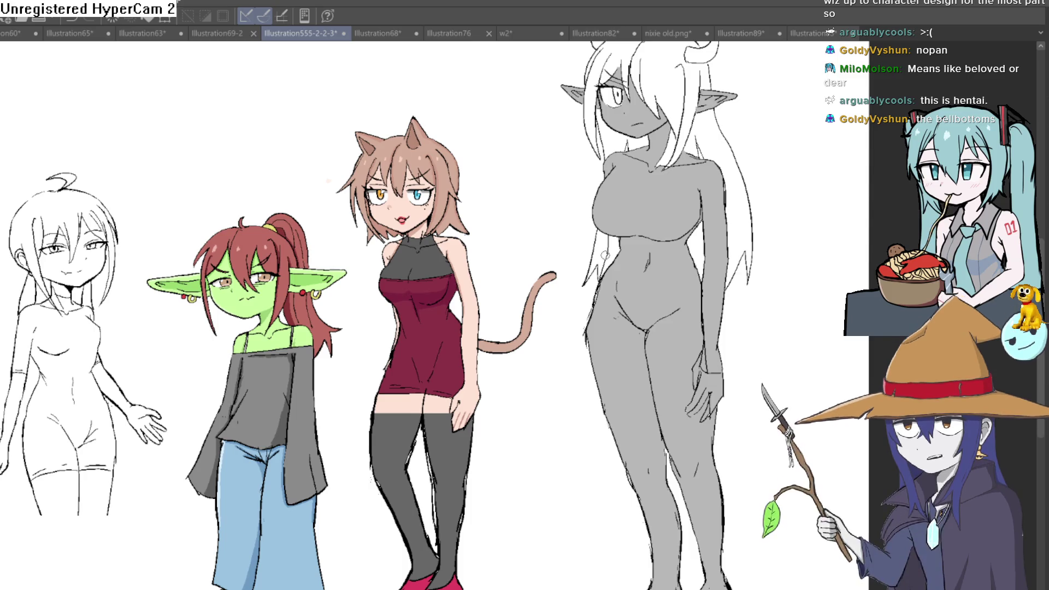
left_click_drag(601, 257, 638, 228)
scroll(637, 228, "down", 3)
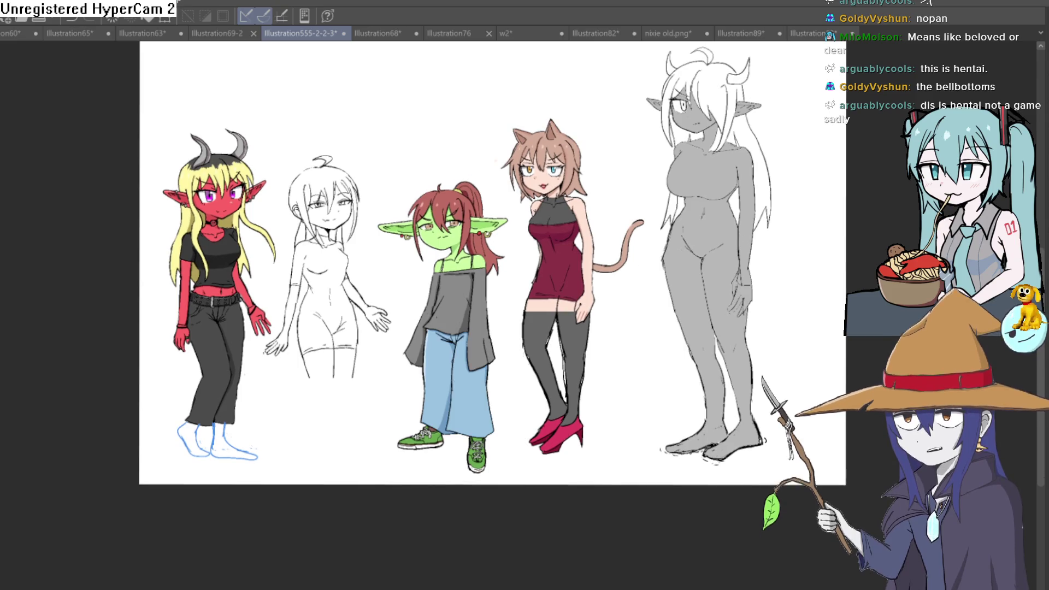
key("ctrl+z")
key("ctrl+z")
key("ctrl+y")
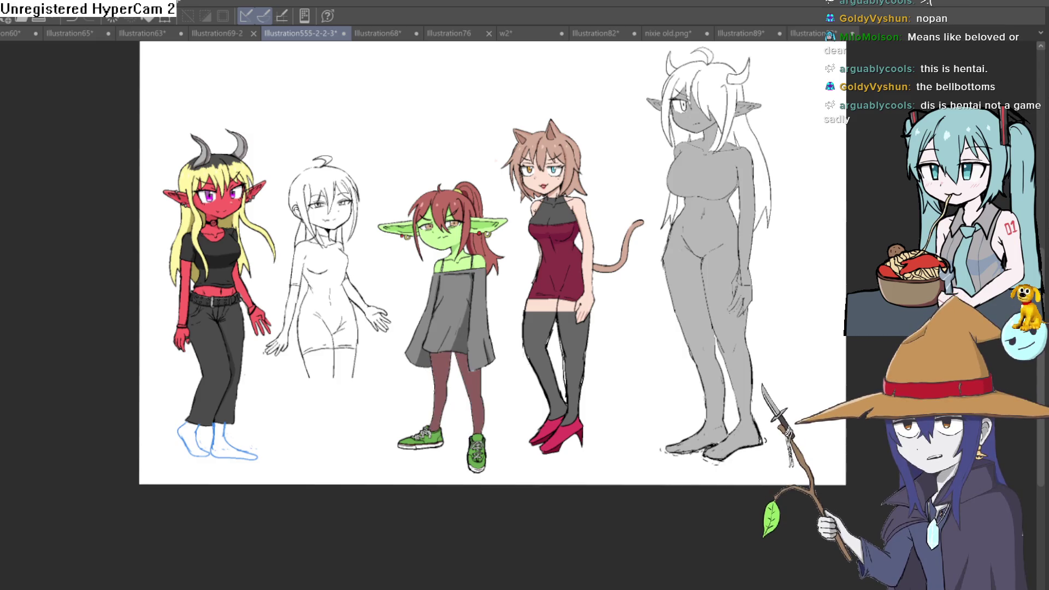
key("ctrl+z")
key("ctrl+y")
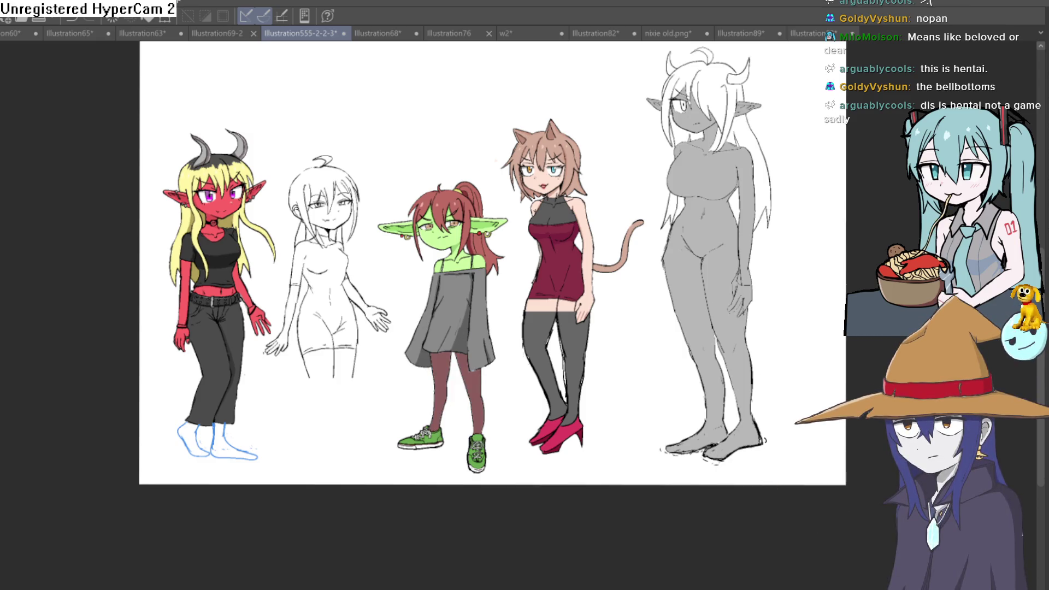
key("ctrl+z")
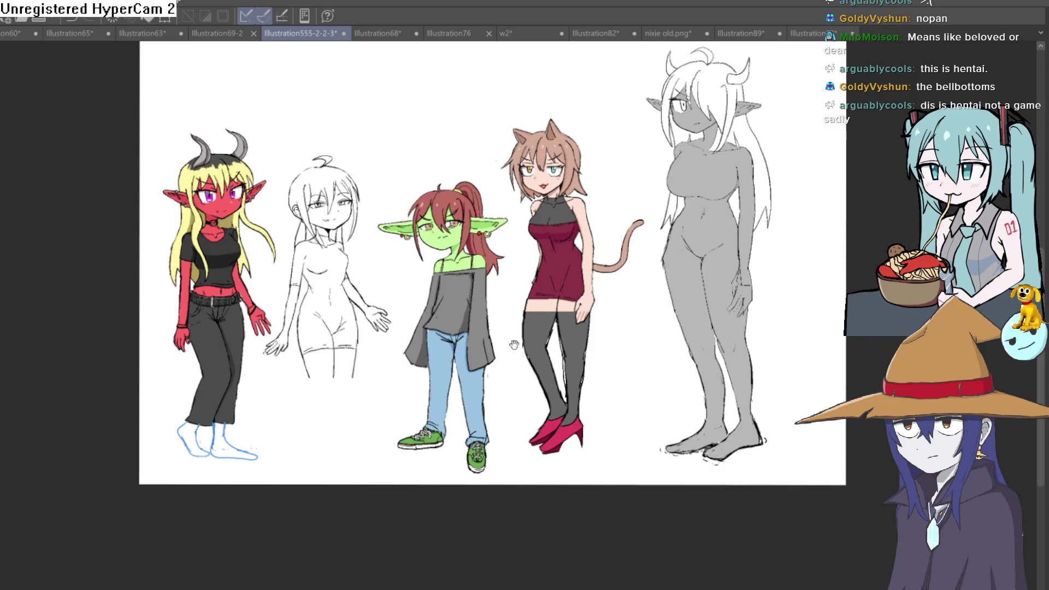
mouse_move(514, 345)
left_mouse_down()
mouse_move(520, 389)
mouse_move(538, 374)
mouse_move(538, 386)
left_mouse_up()
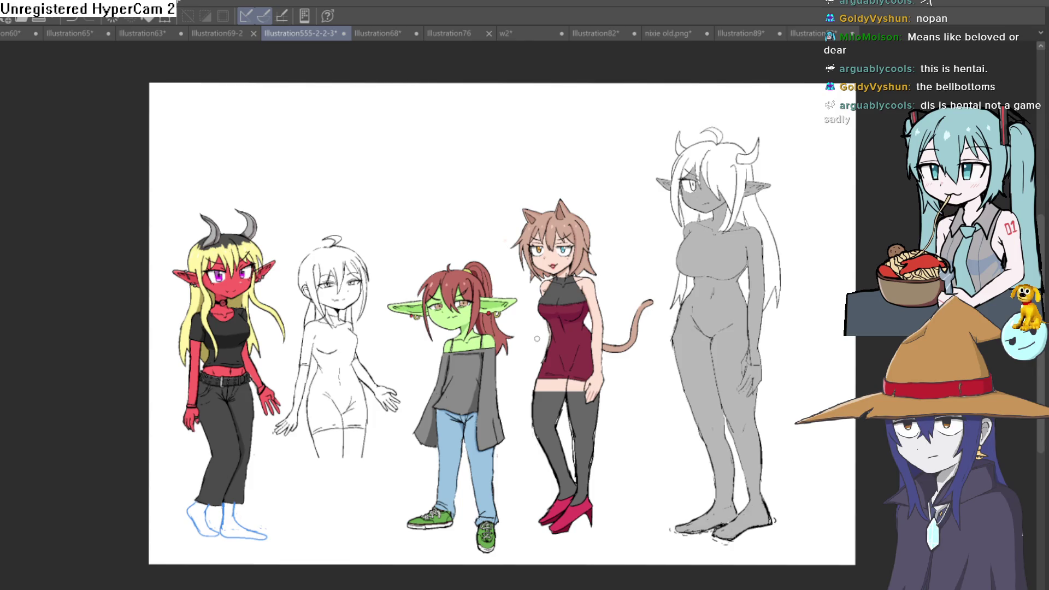
key("ctrl+y")
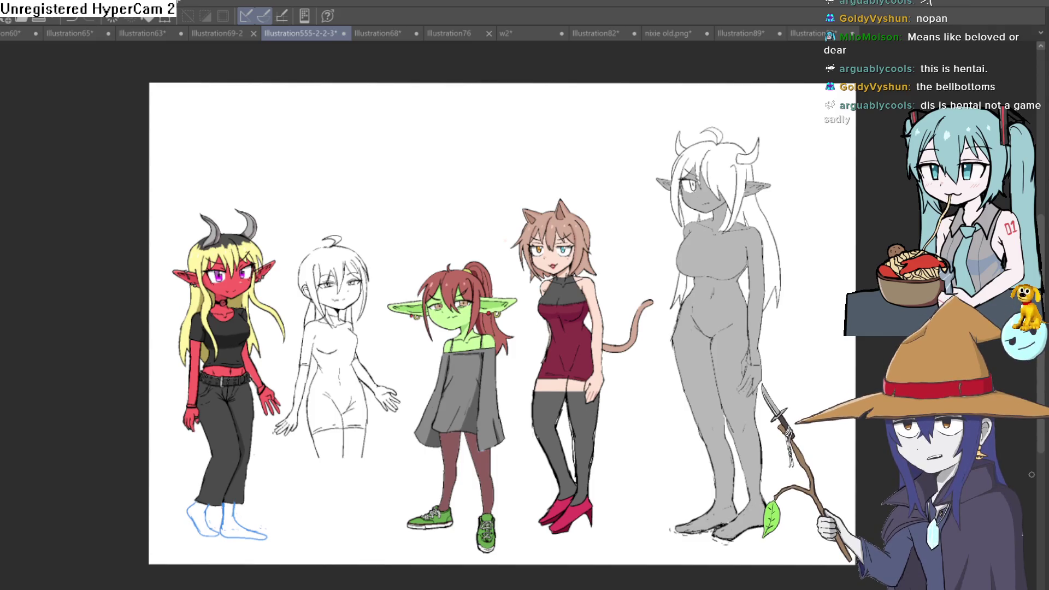
left_click(502, 451)
mouse_move(573, 391)
left_mouse_down()
mouse_move(632, 309)
mouse_move(586, 450)
mouse_move(550, 439)
left_mouse_up()
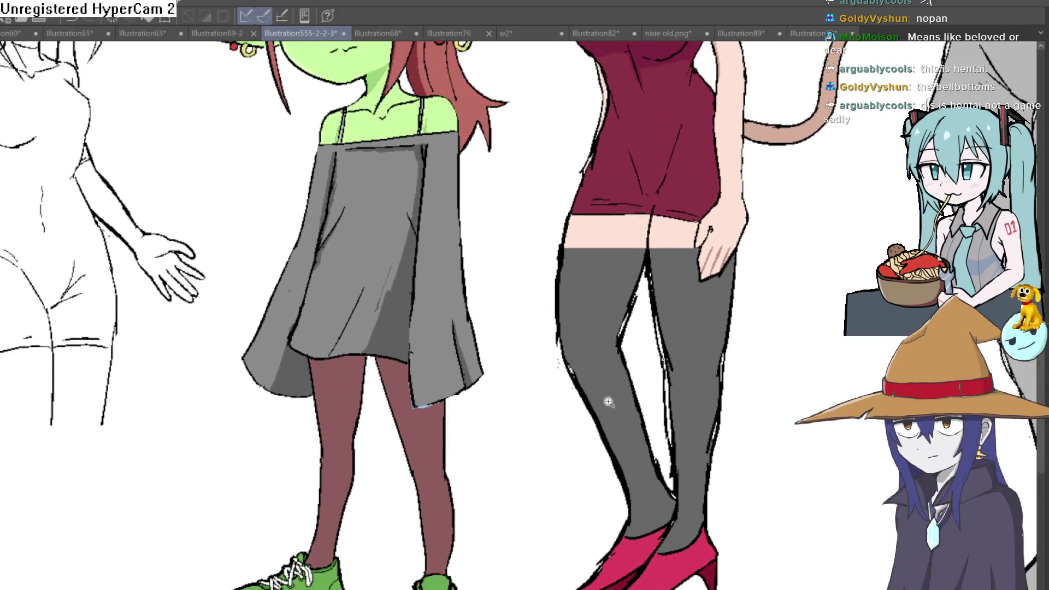
key("ctrl+0")
key("ctrl+z")
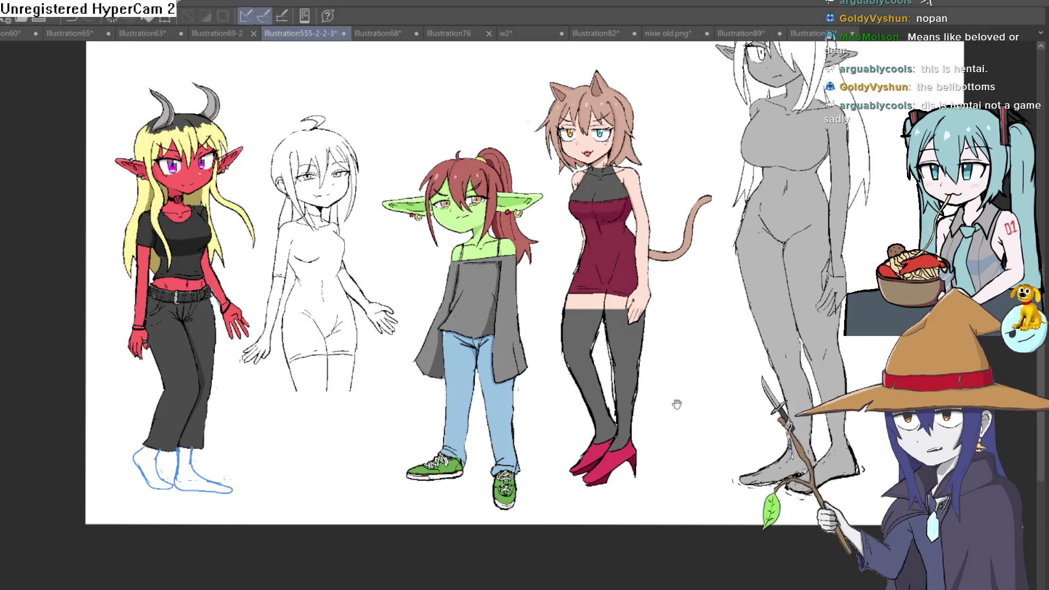
scroll(676, 401, "up", 2)
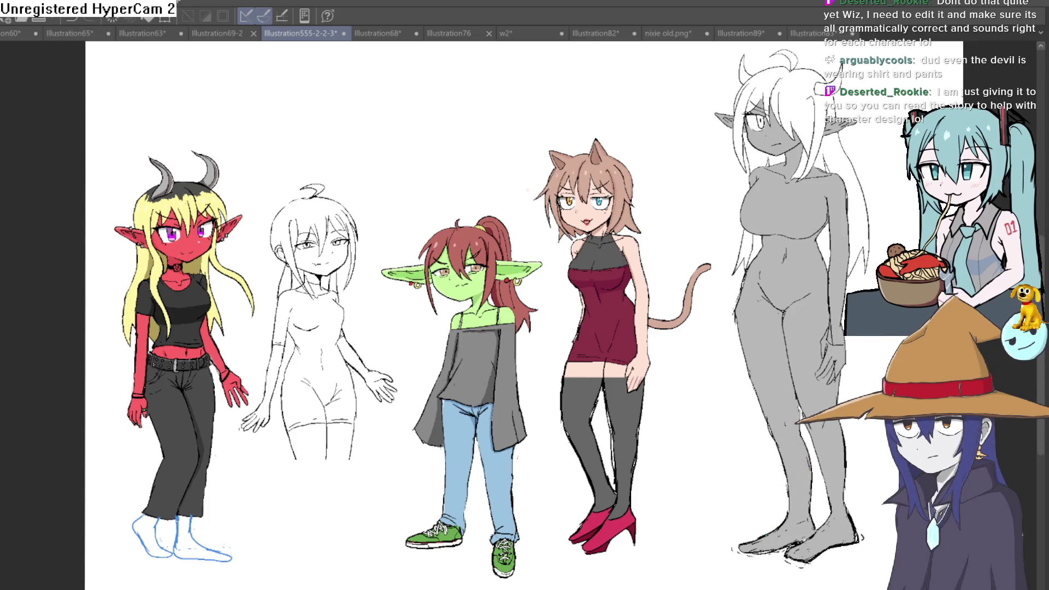
Step: Switch from Clip Studio Paint to the Construct 3 editor with Alt+Tab
key("alt+Tab")
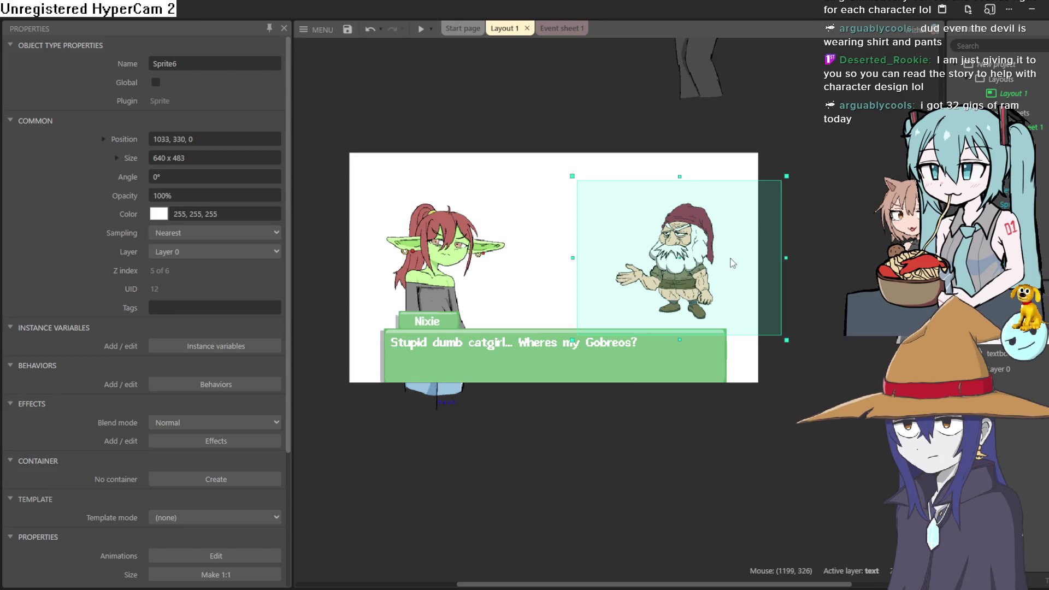
Step: Drag the gnome sprite lower in Layout 1 to position 1026, 395
scroll(704, 261, "up", 4)
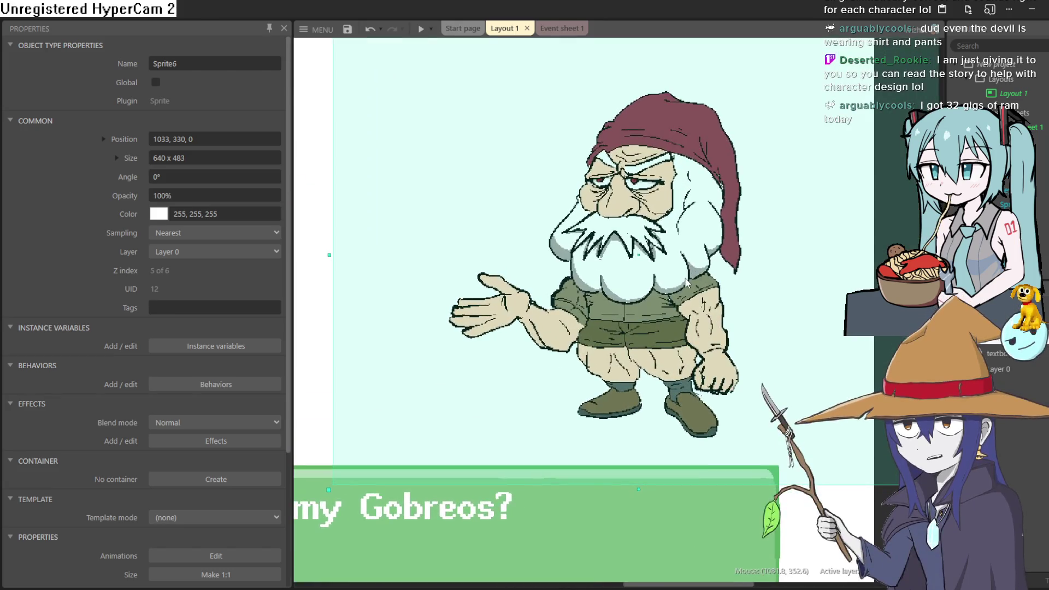
scroll(684, 303, "down", 3)
left_click_drag(683, 302, 681, 313)
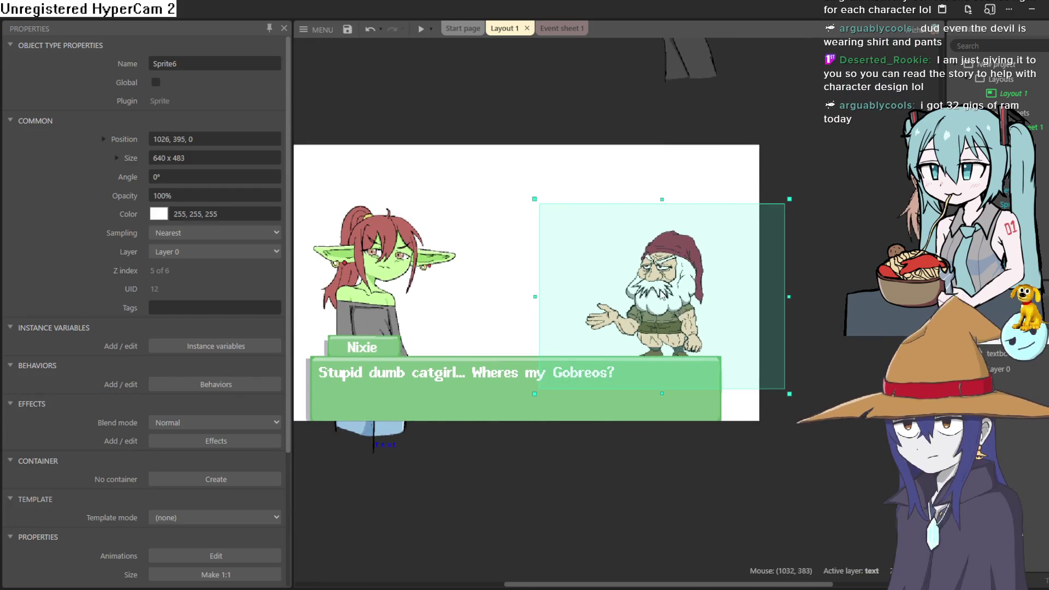
scroll(658, 278, "up", 3)
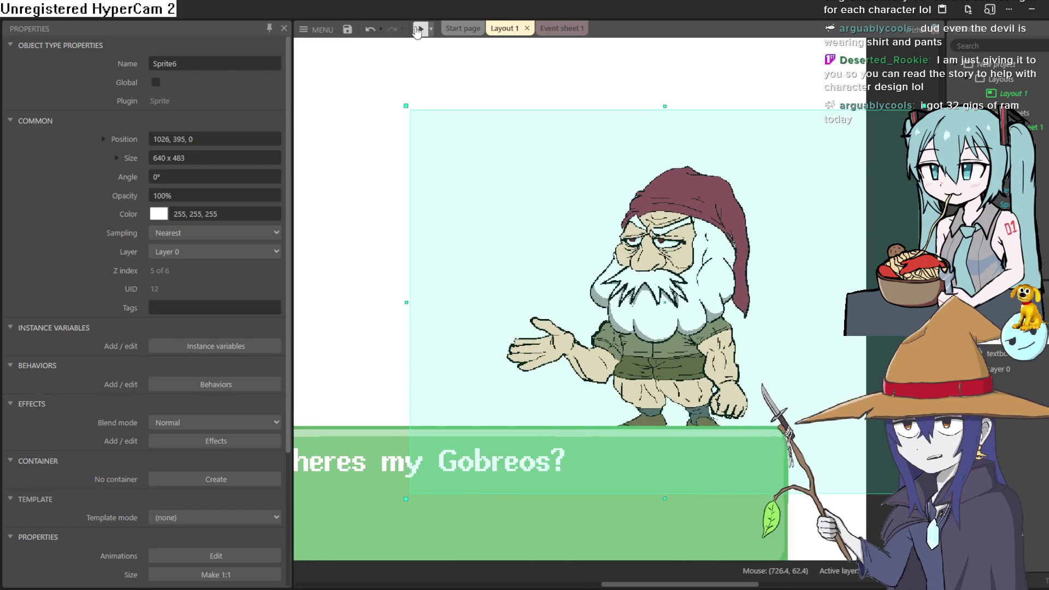
Step: Preview the dialogue scene, then return to the Clip Studio Paint canvas
left_click(419, 28)
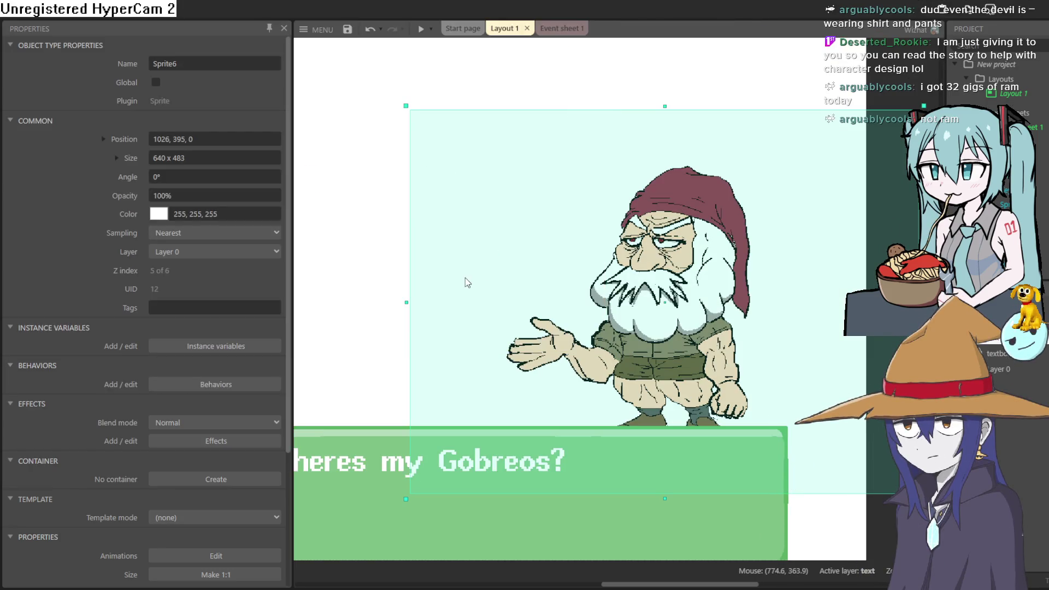
scroll(507, 230, "down", 5)
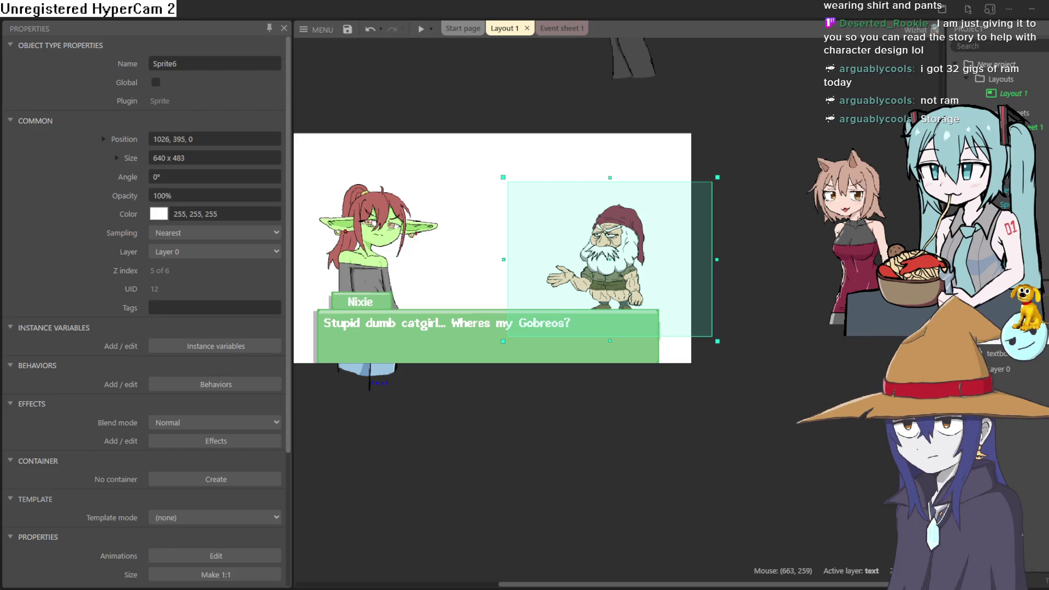
scroll(495, 216, "down", 3)
scroll(495, 216, "right", 2)
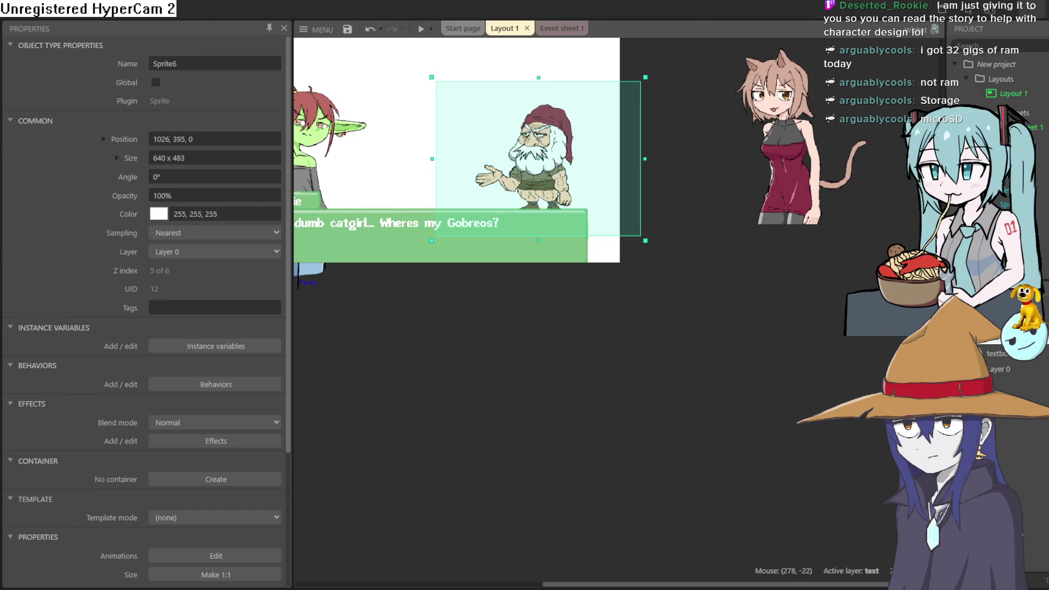
key("alt+Tab")
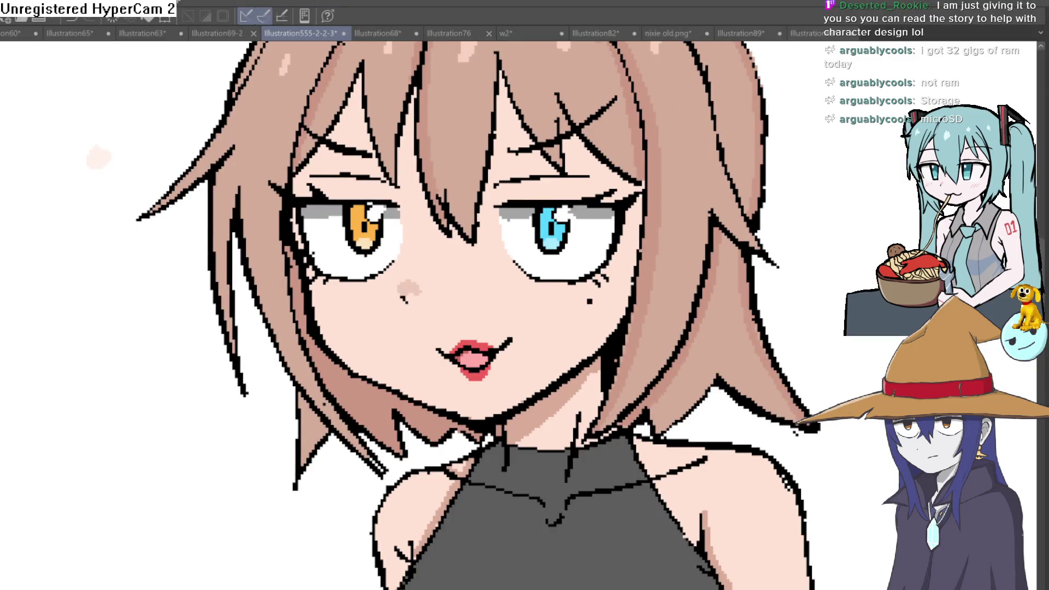
scroll(740, 239, "down", 4)
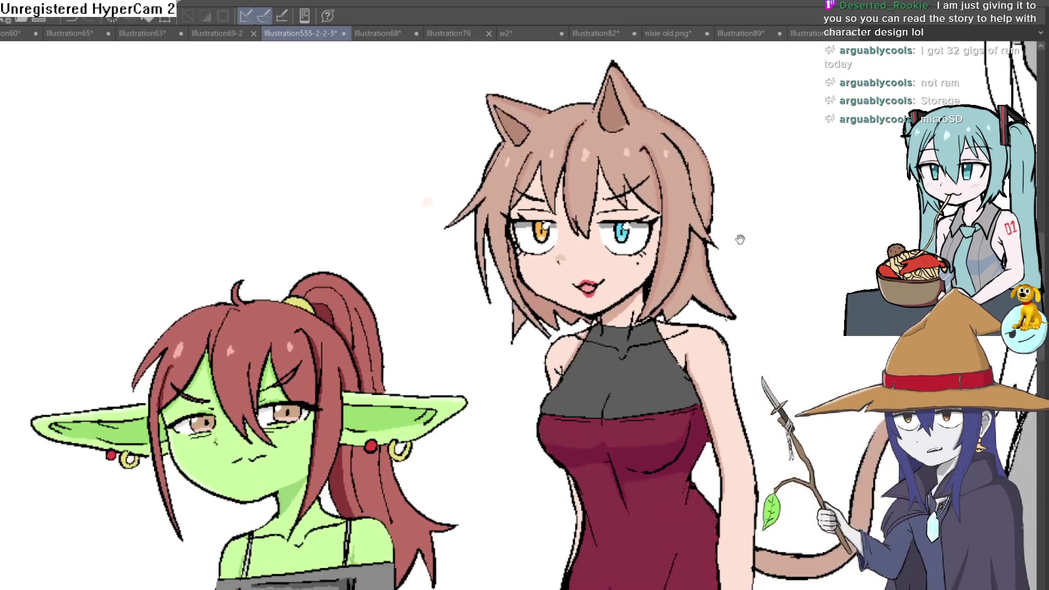
scroll(740, 240, "up", 5)
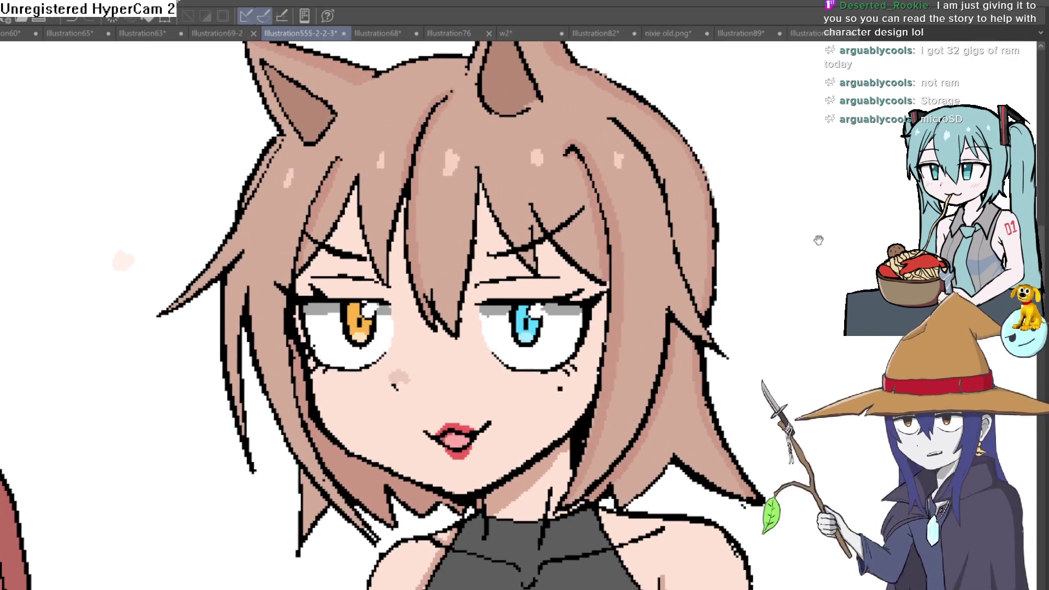
key("h")
key("h")
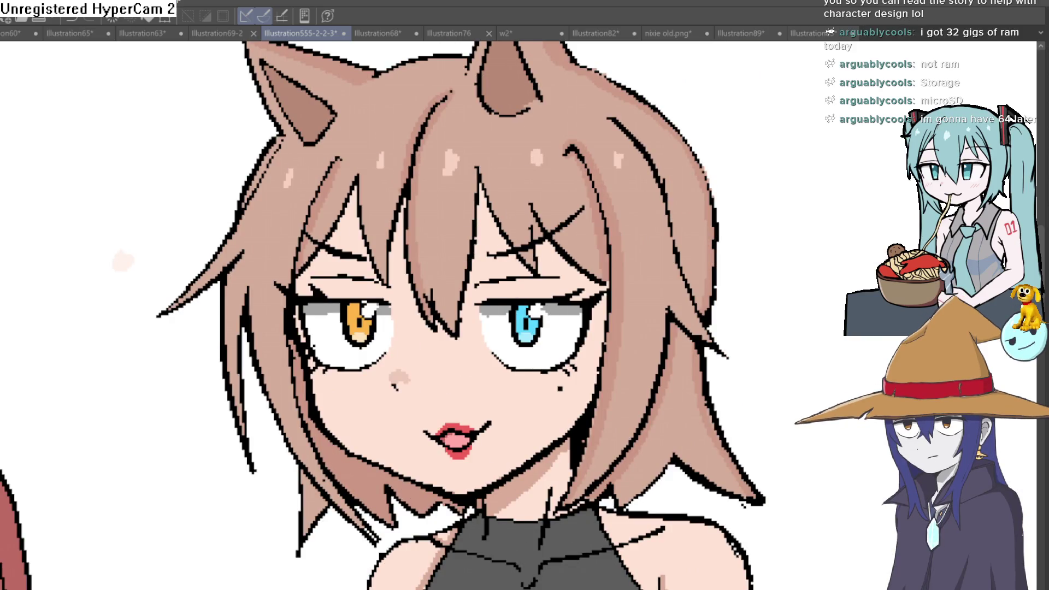
key("h")
key("h")
scroll(807, 286, "down", 4)
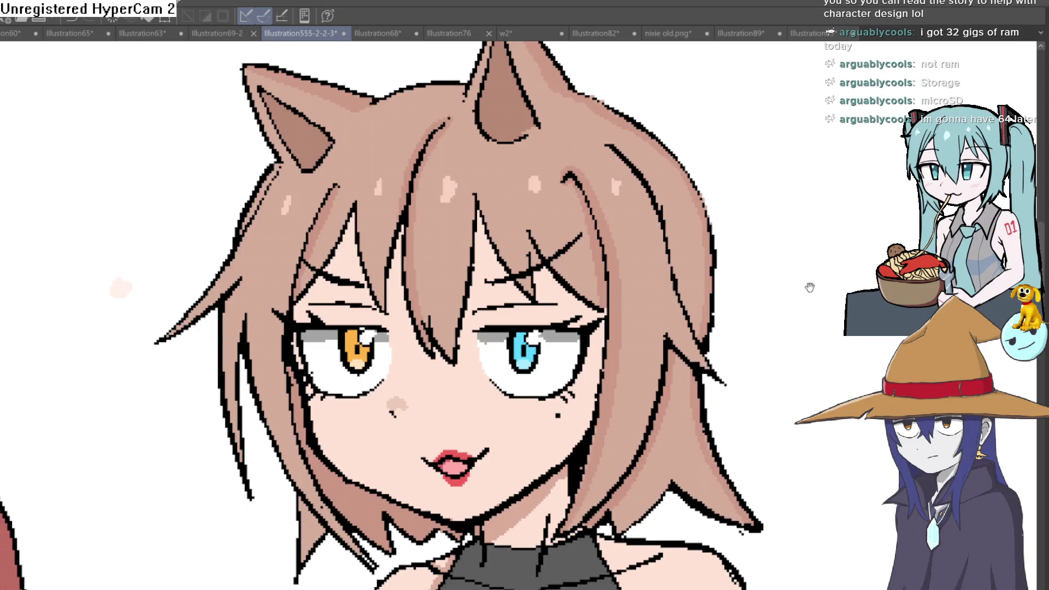
left_click_drag(818, 320, 710, 328)
scroll(669, 331, "up", 3)
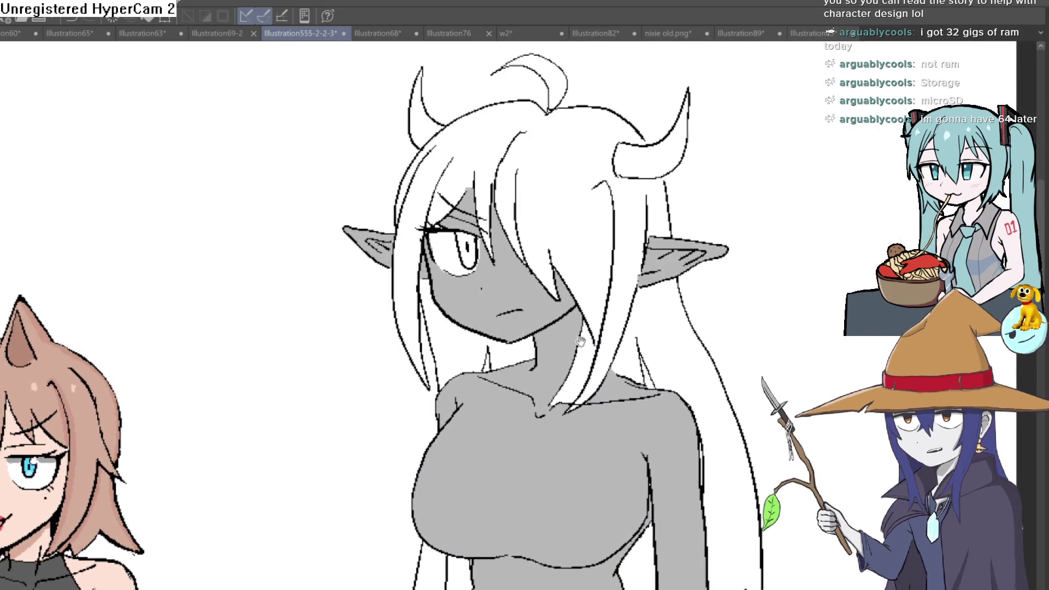
scroll(536, 341, "down", 4)
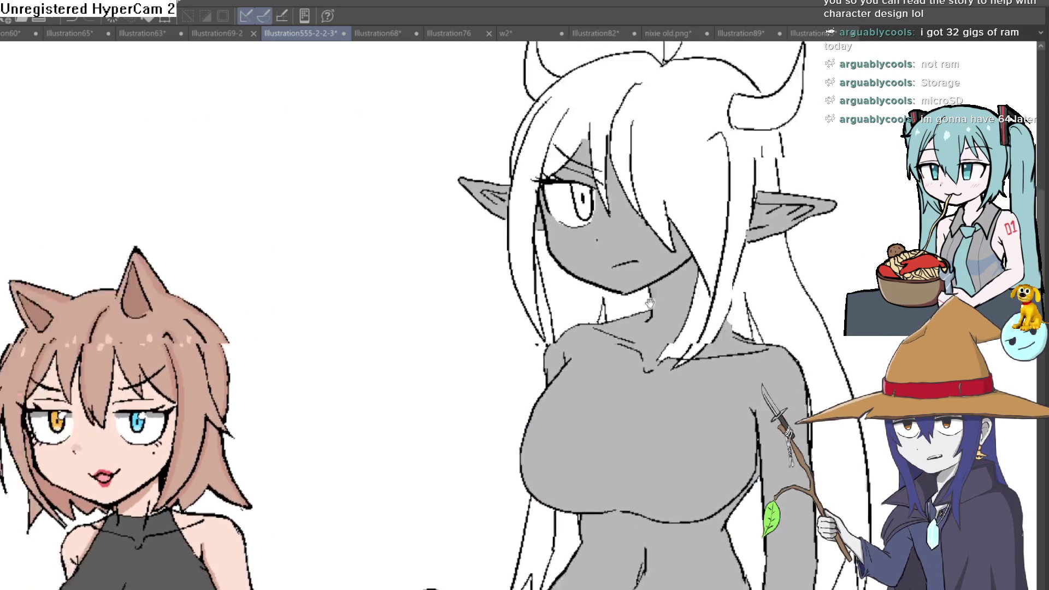
scroll(545, 288, "up", 4)
scroll(544, 288, "up", 4)
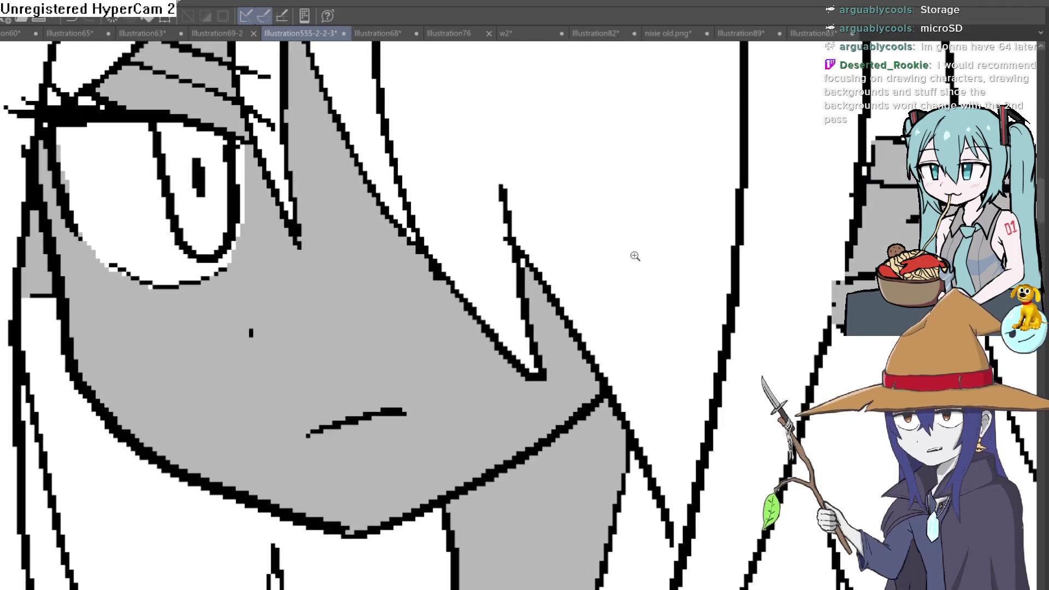
scroll(613, 360, "down", 2)
scroll(553, 355, "down", 2)
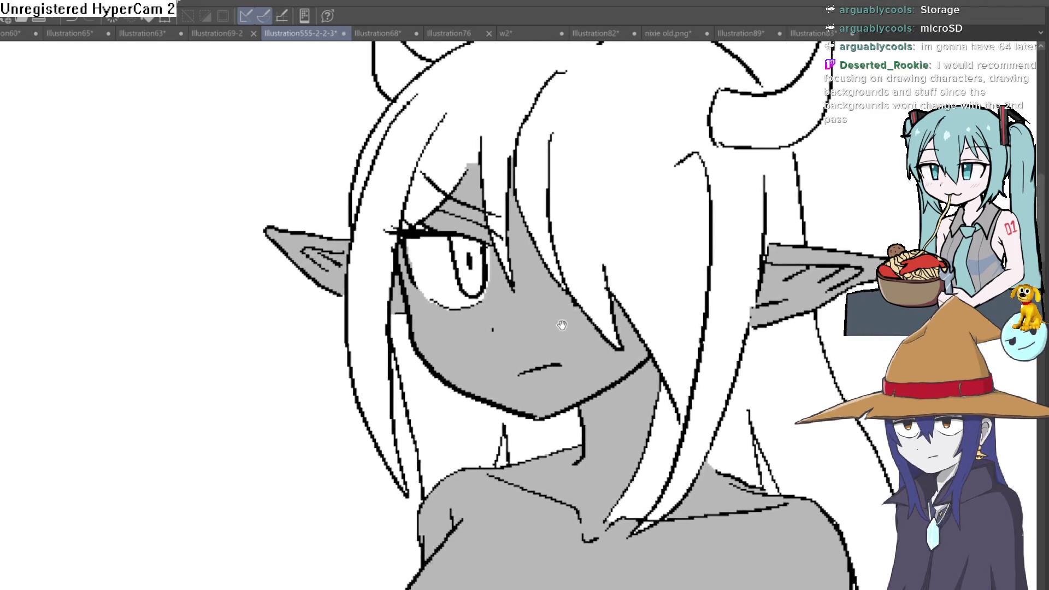
scroll(635, 283, "up", 2)
scroll(601, 265, "down", 2)
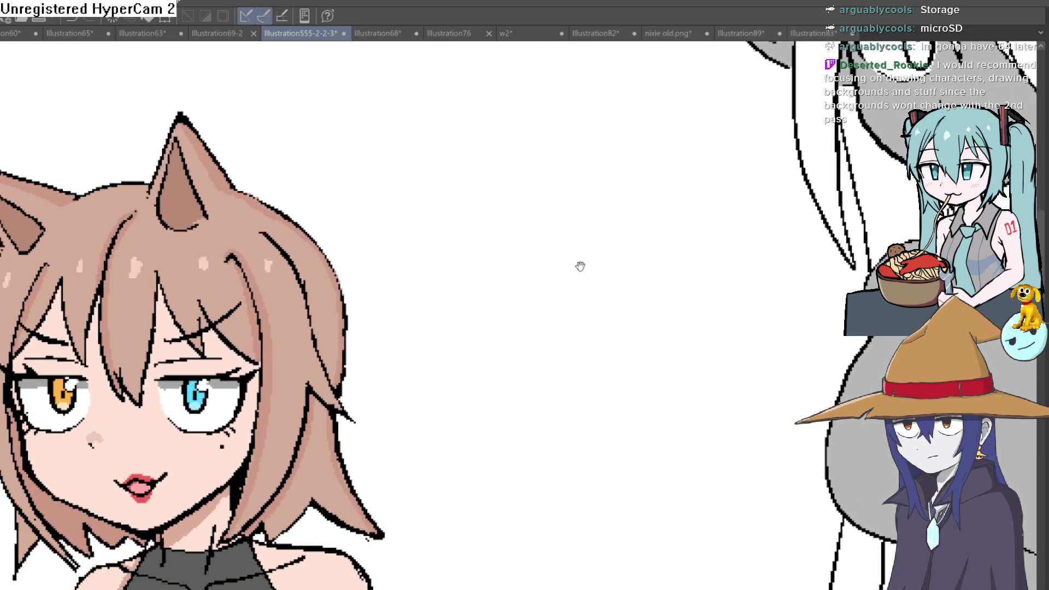
scroll(681, 207, "up", 2)
scroll(739, 168, "down", 2)
scroll(749, 171, "up", 2)
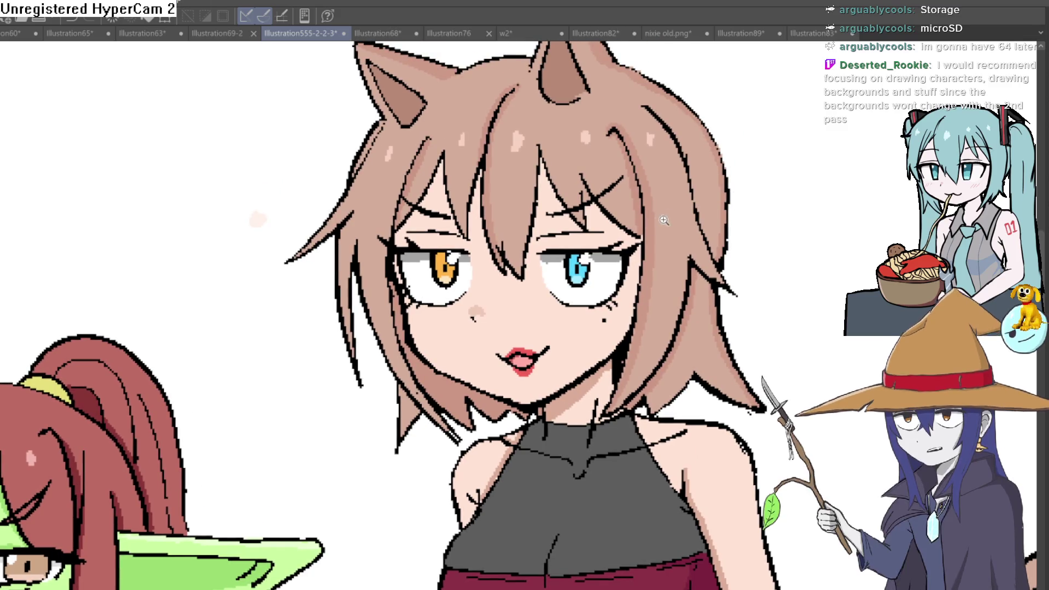
scroll(664, 221, "up", 3)
scroll(664, 220, "down", 2)
mouse_move(505, 282)
left_mouse_down()
mouse_move(623, 224)
mouse_move(731, 213)
mouse_move(669, 245)
left_mouse_up()
scroll(682, 241, "down", 3)
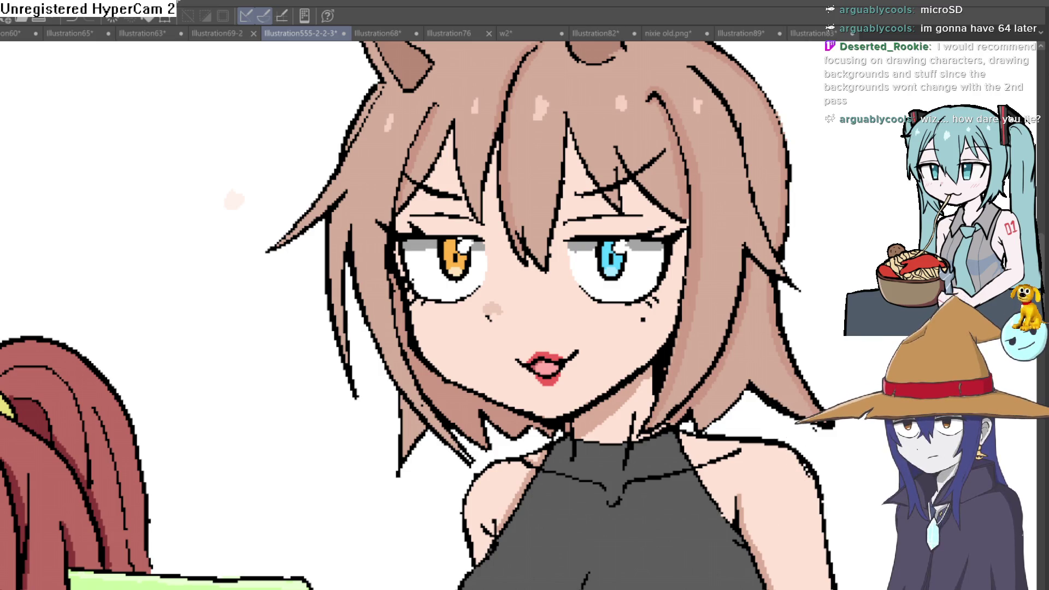
scroll(211, 206, "down", 5)
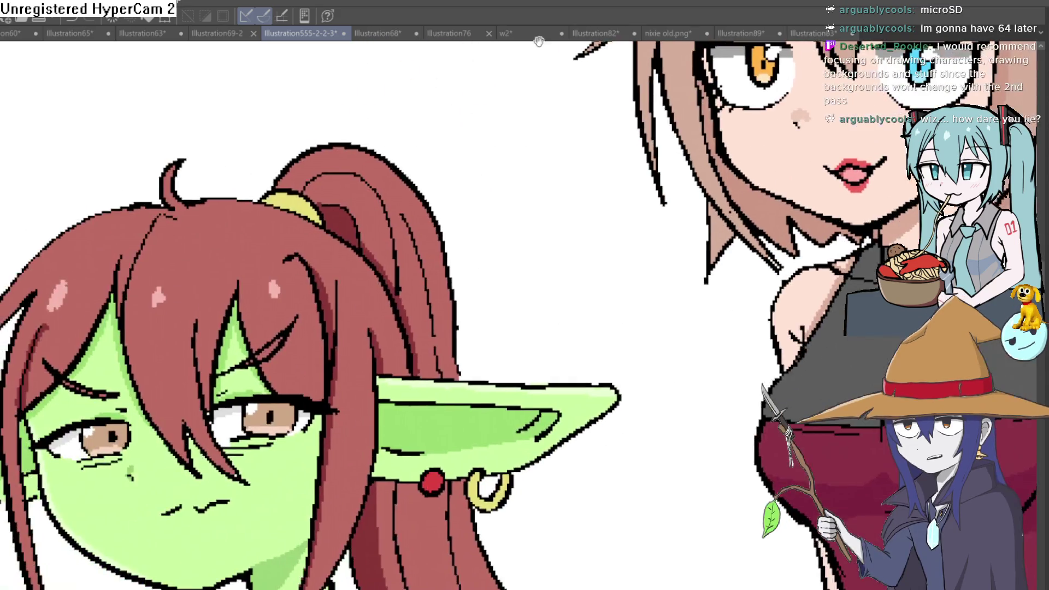
scroll(211, 206, "down", 2)
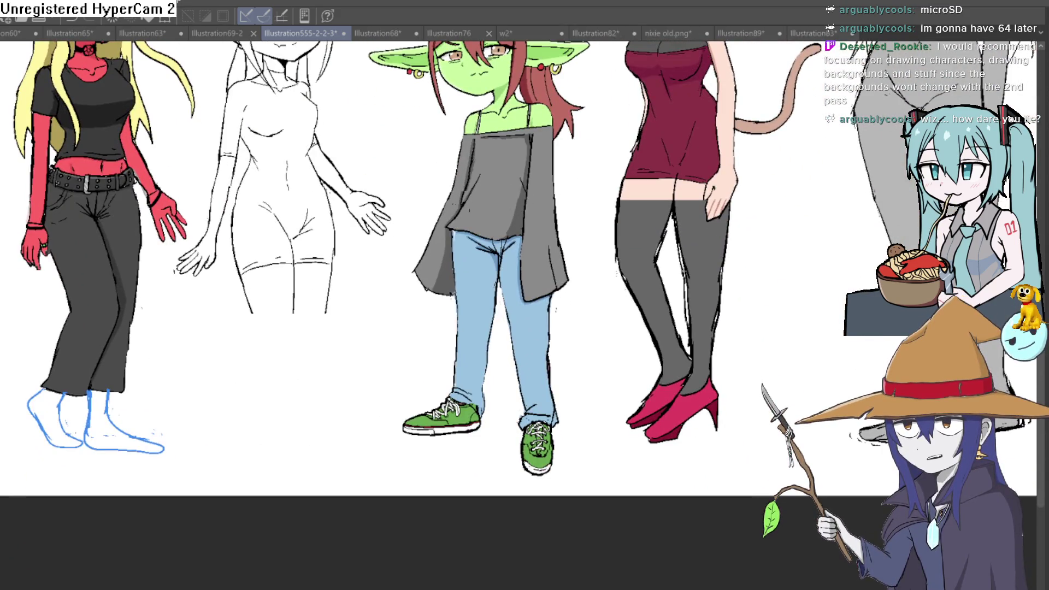
key("ctrl+z")
key("ctrl+y")
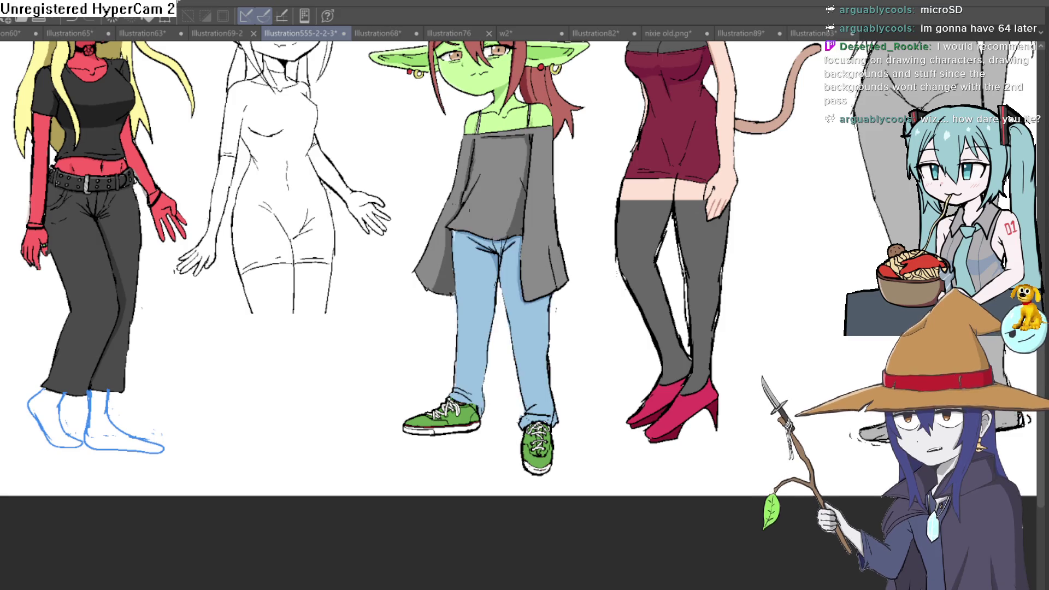
key("ctrl+z")
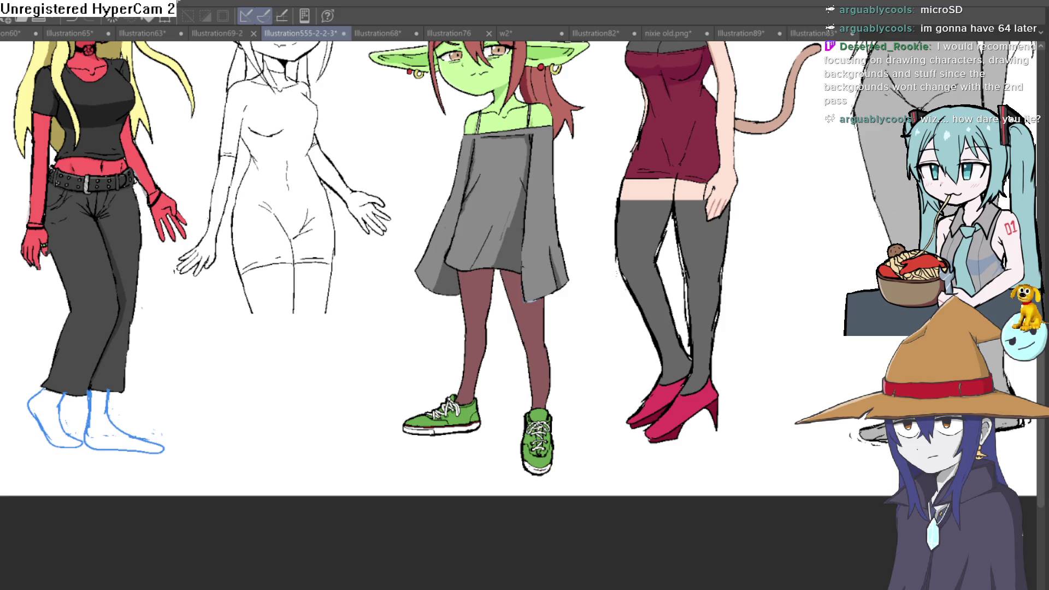
key("ctrl+y")
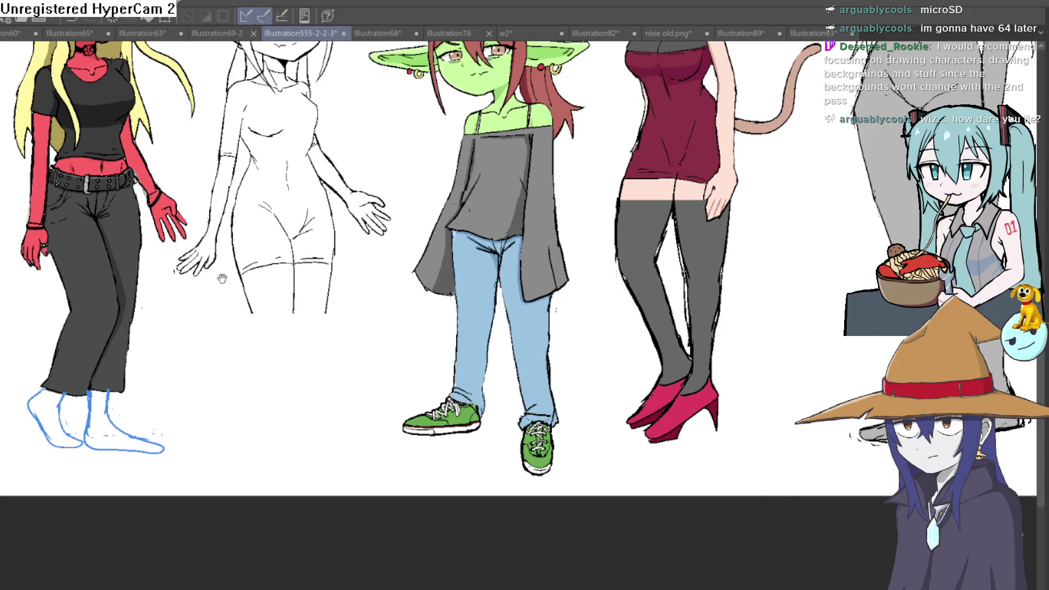
scroll(222, 278, "down", 3)
left_click_drag(222, 278, 468, 398)
scroll(468, 397, "up", 3)
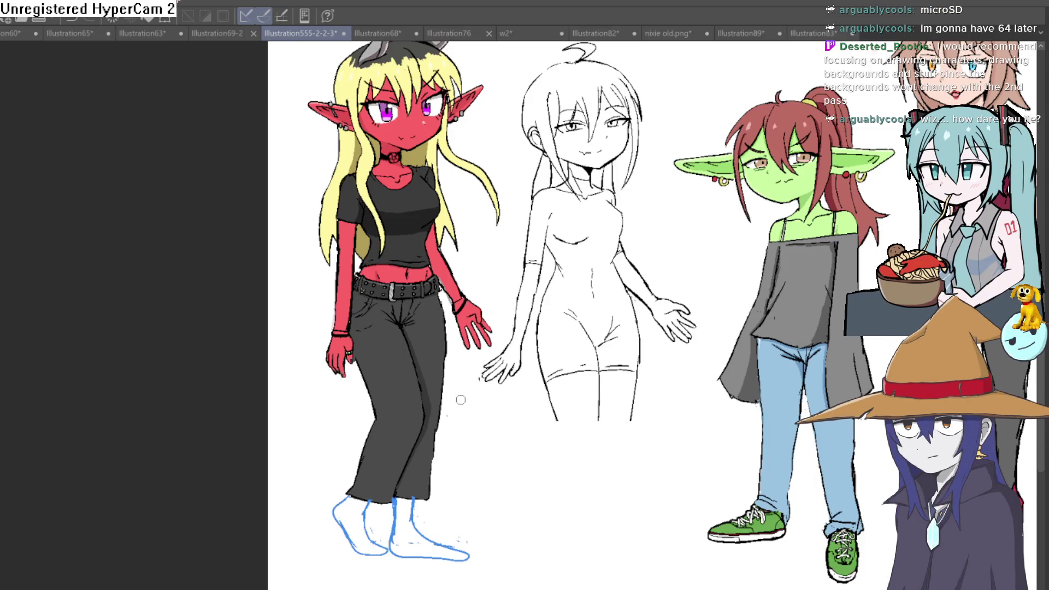
left_click_drag(459, 401, 455, 400)
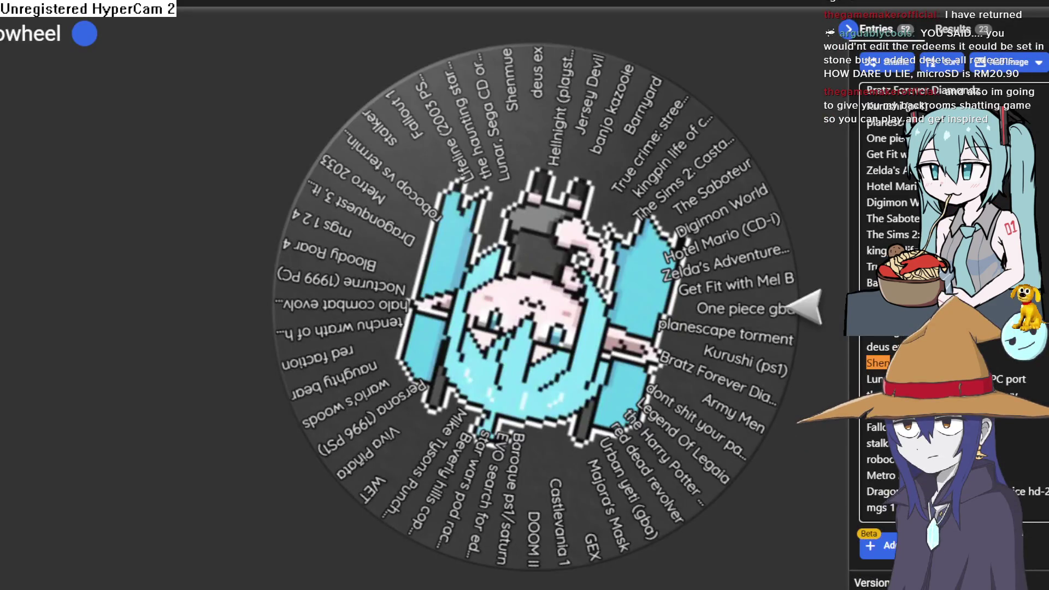
Step: Paste a new 1989 game into the wheel's entries, bringing it to 53 entries
scroll(1040, 471, "down", 3)
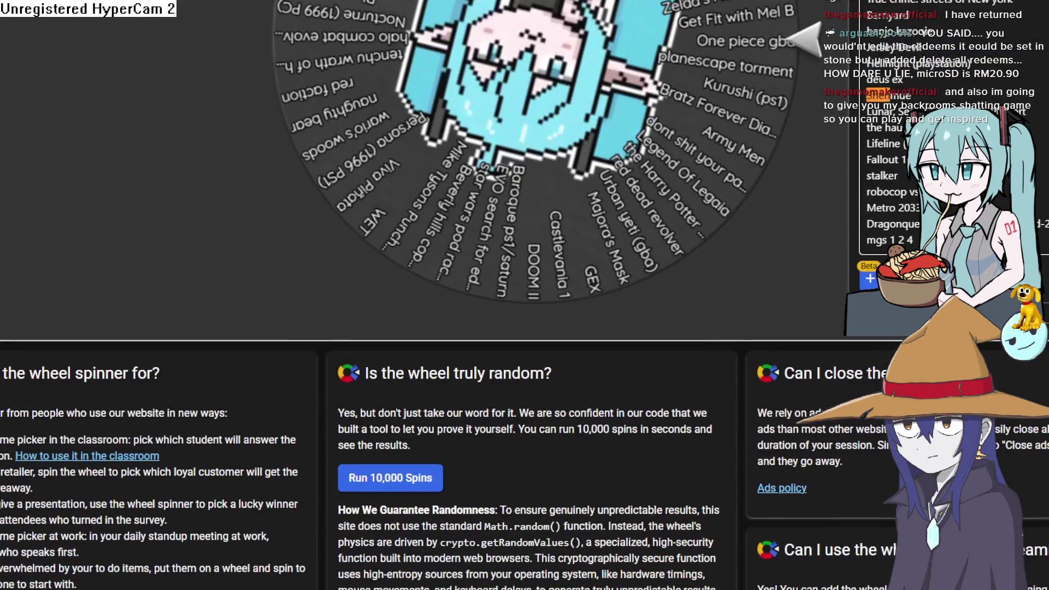
scroll(1039, 471, "up", 6)
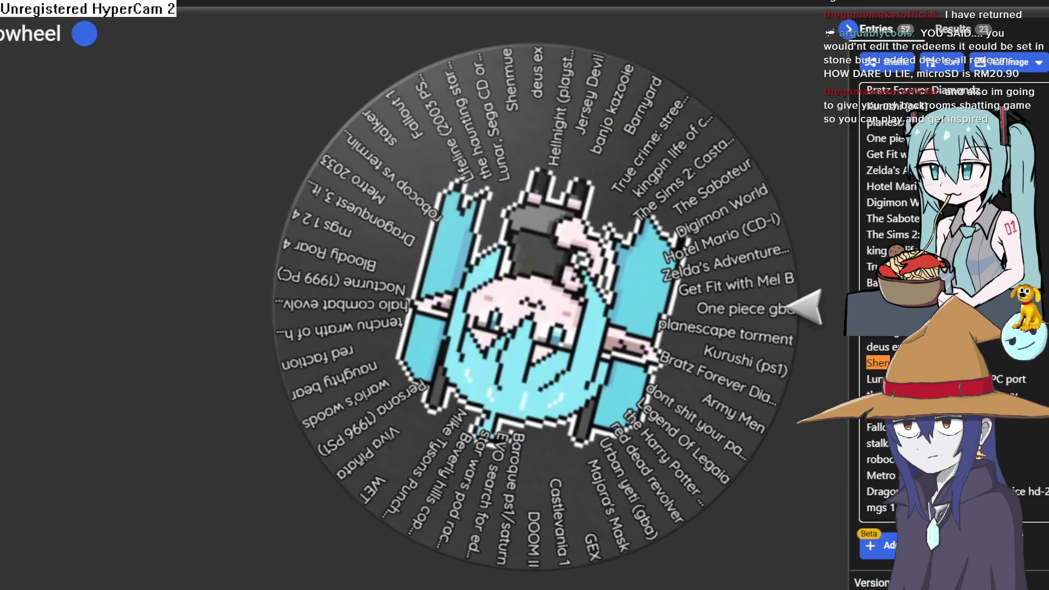
key("ctrl+v")
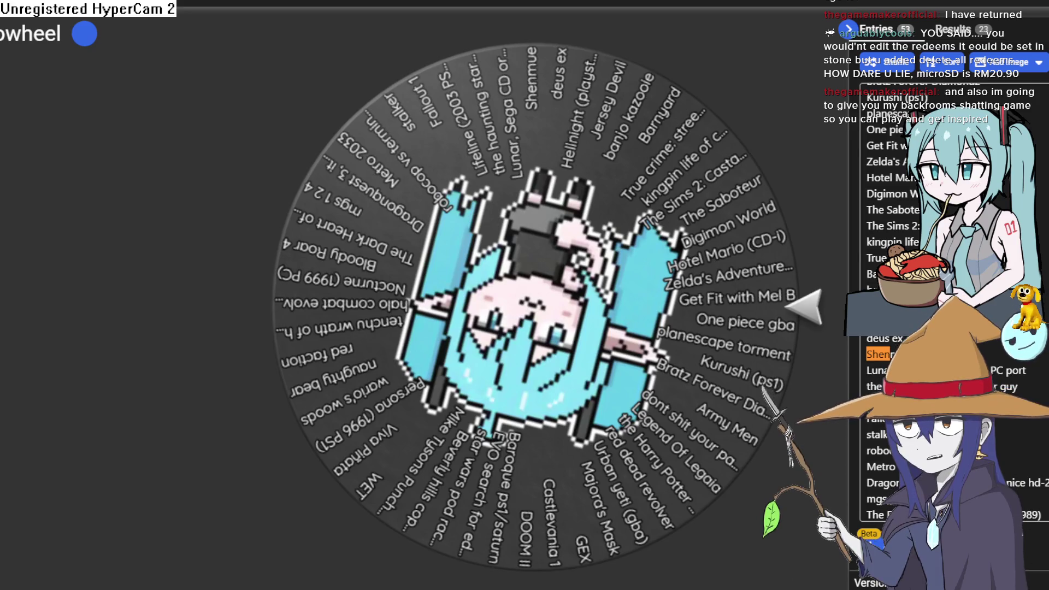
scroll(896, 306, "up", 8)
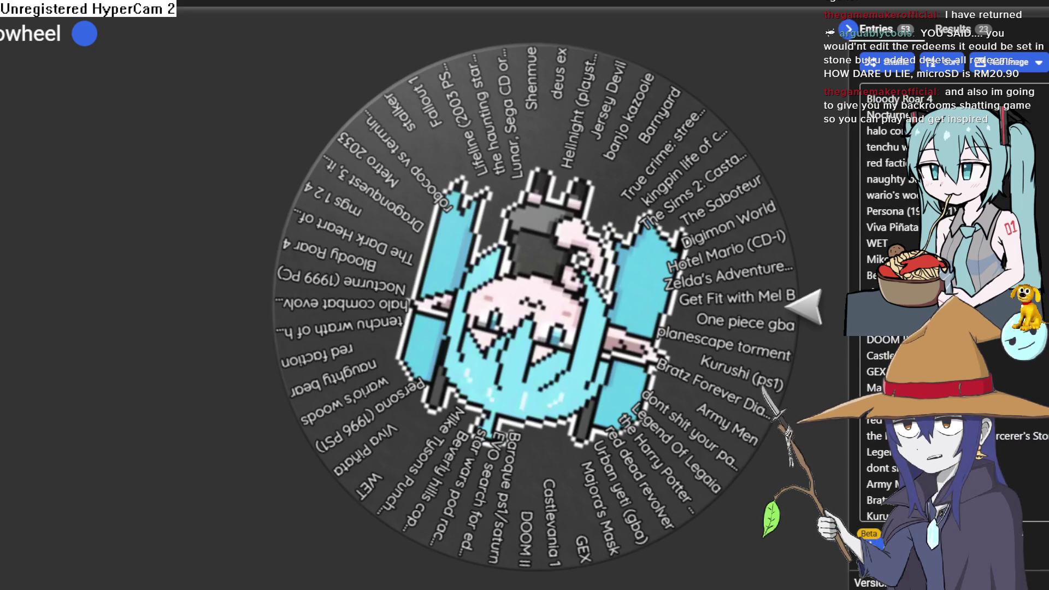
Step: Search the page for 'shen' to locate Shenmue in the entries list
key("ctrl+f")
type("shen")
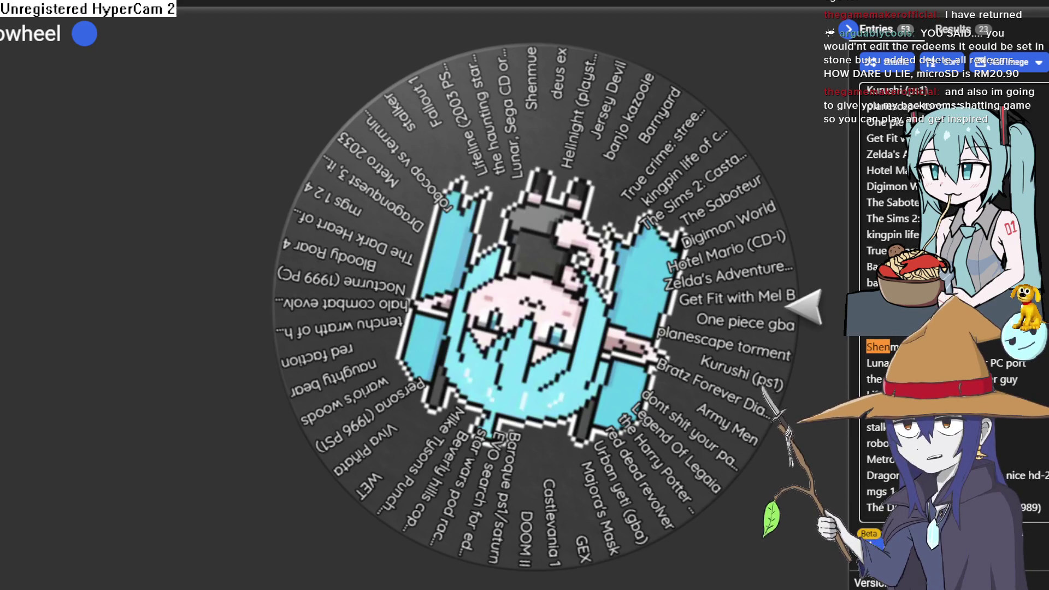
mouse_move(880, 91)
left_mouse_down()
mouse_move(852, 74)
mouse_move(874, 251)
mouse_move(874, 547)
left_mouse_up()
left_click(851, 74)
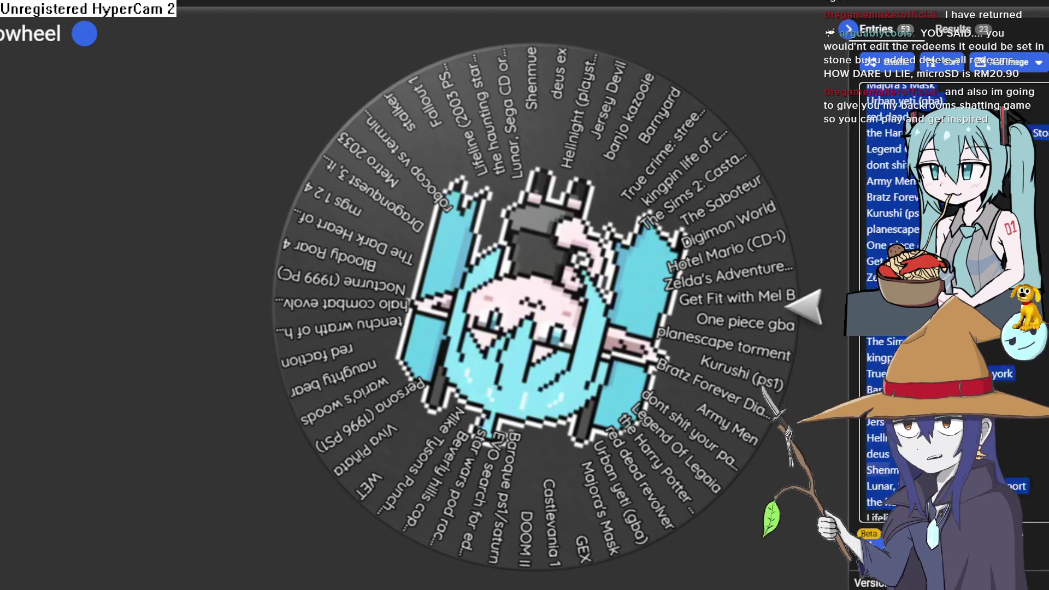
key("ctrl+f")
type("shen")
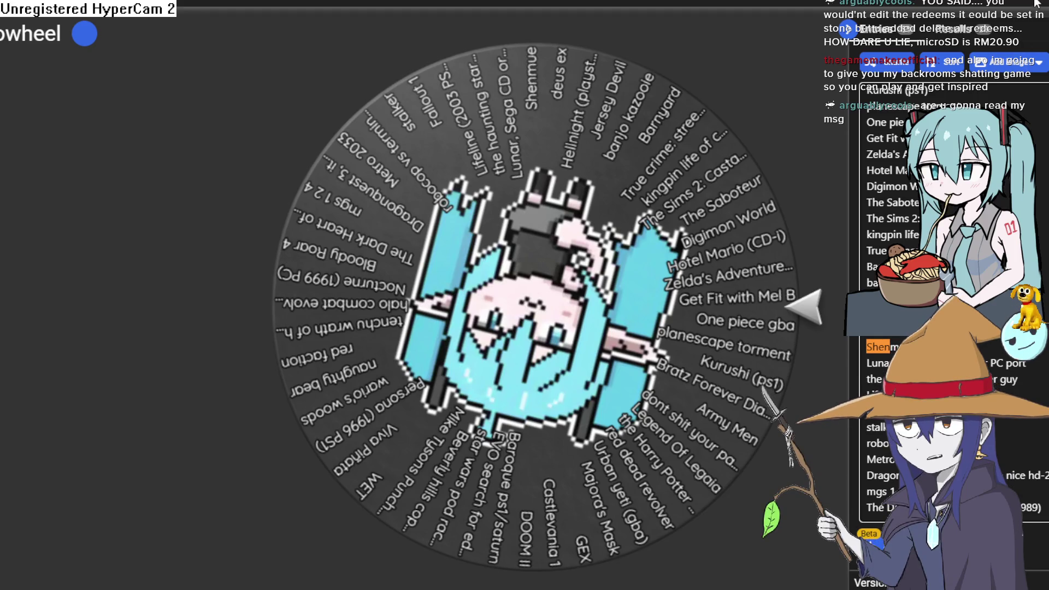
Step: Close the browser find bar so the Shenmue match is no longer highlighted
key("Escape")
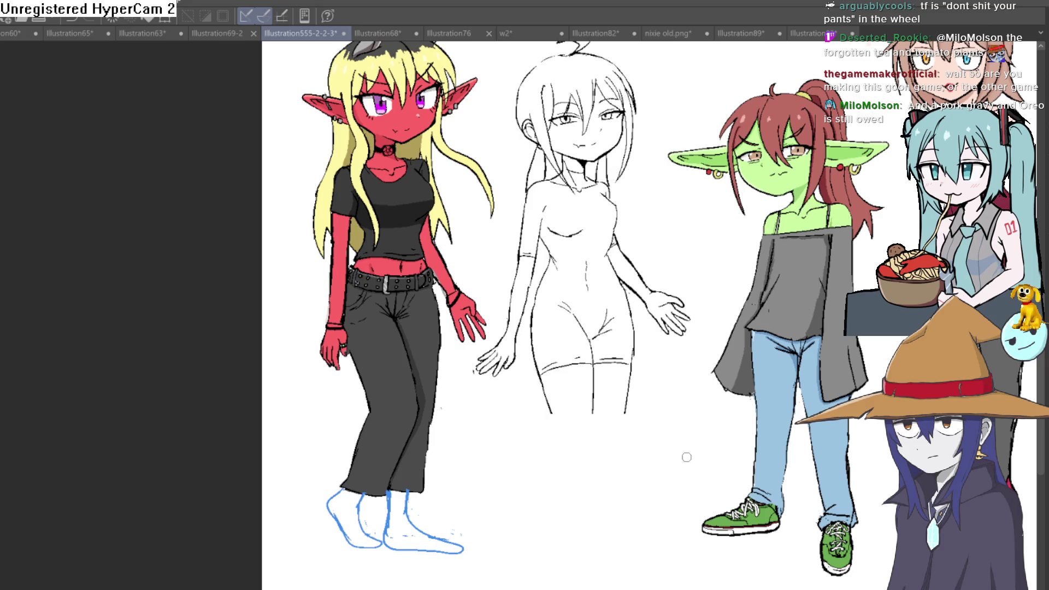
Step: Pan the lineup right to reveal the fourth character in the maroon dress and grey stockings
mouse_move(710, 432)
left_mouse_down()
mouse_move(690, 437)
mouse_move(515, 407)
left_mouse_up()
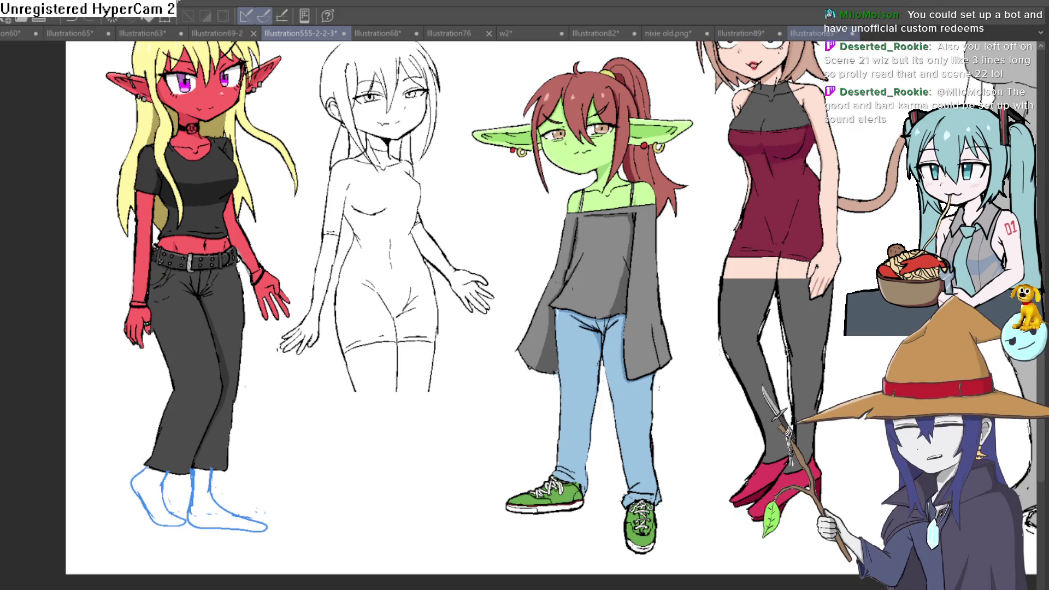
Step: Browse the Illustration83 and Illustration89 canvases, fitting the showdown sketch in view, then switch to the browser
left_click(808, 33)
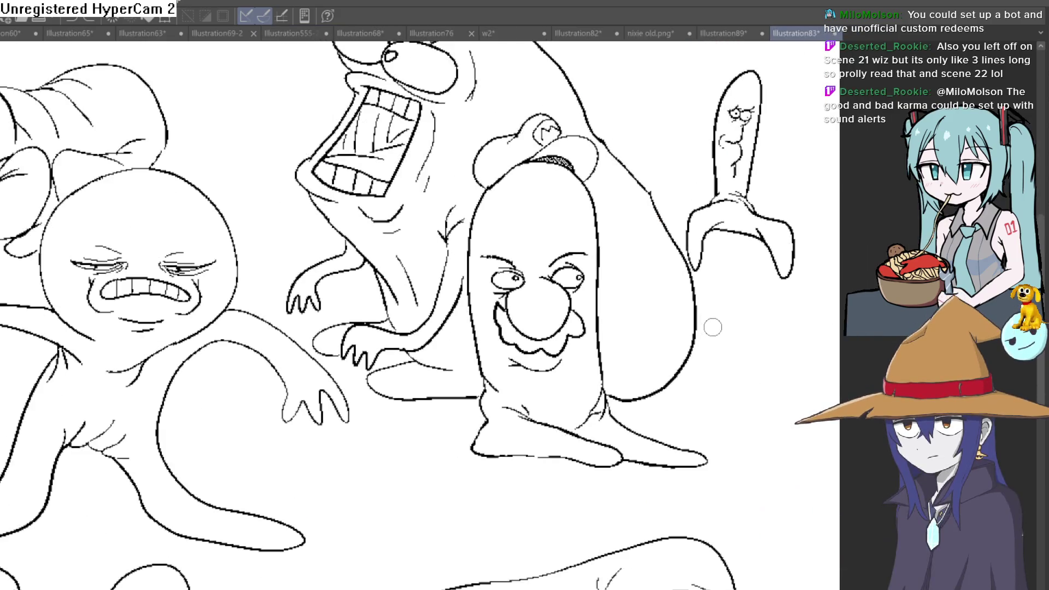
scroll(765, 343, "up", 1)
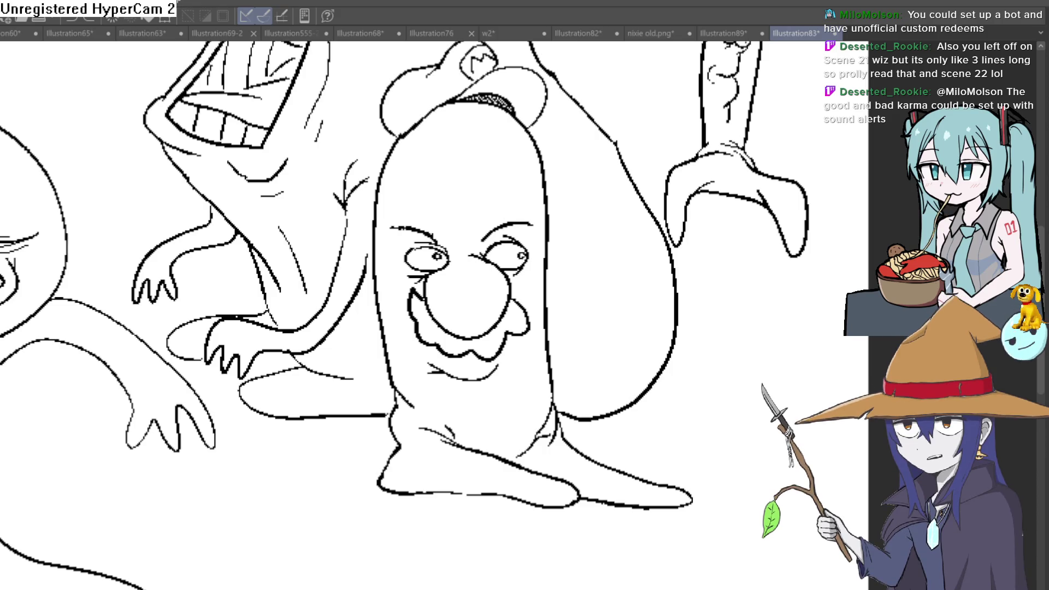
left_click(722, 34)
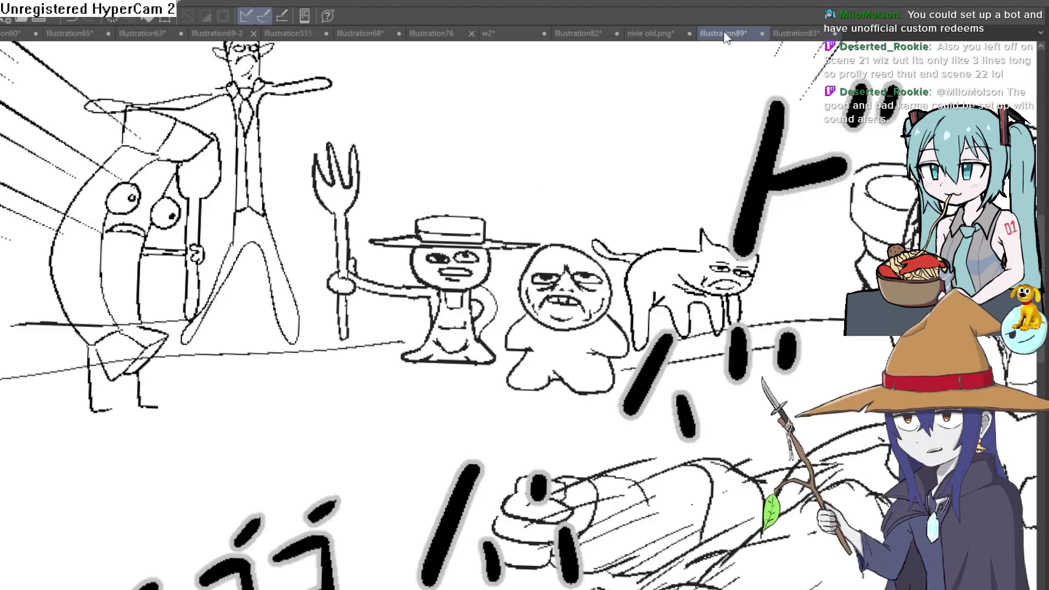
scroll(692, 420, "down", 5)
mouse_move(767, 335)
left_mouse_down()
mouse_move(689, 255)
mouse_move(676, 223)
mouse_move(646, 279)
left_mouse_up()
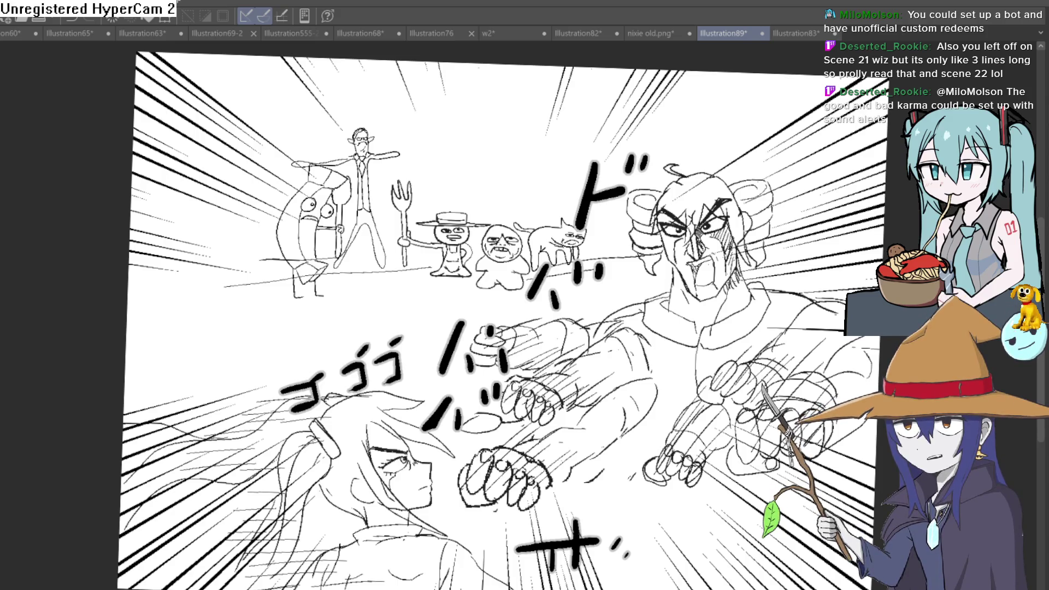
key("alt+Tab")
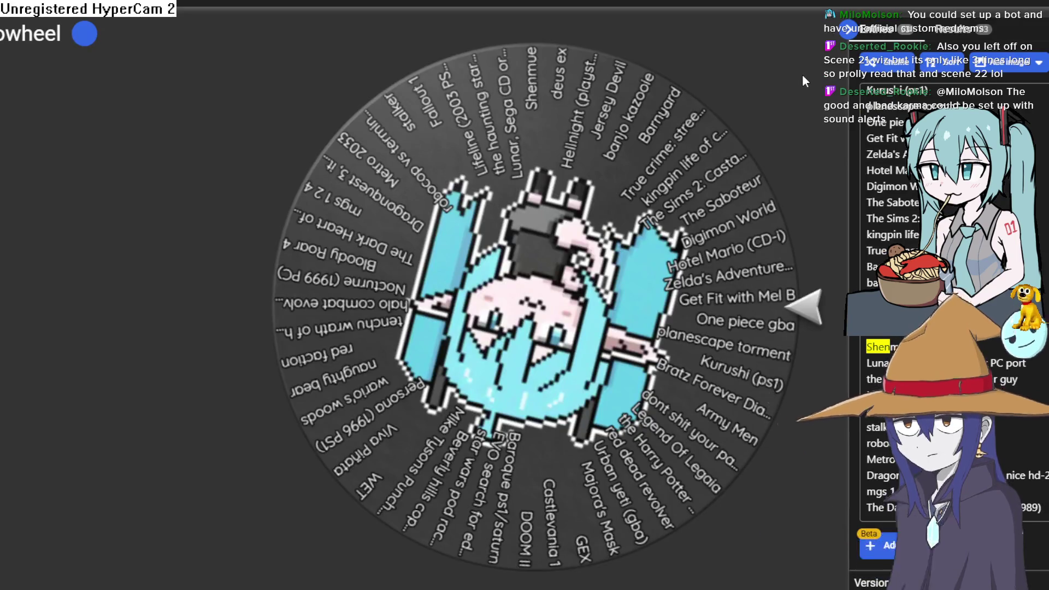
Step: Find 'Shen' on the wheel page, dismiss the search, and return to the Illustration555-2-2-3 lineup canvas
type("Shen")
key("Escape")
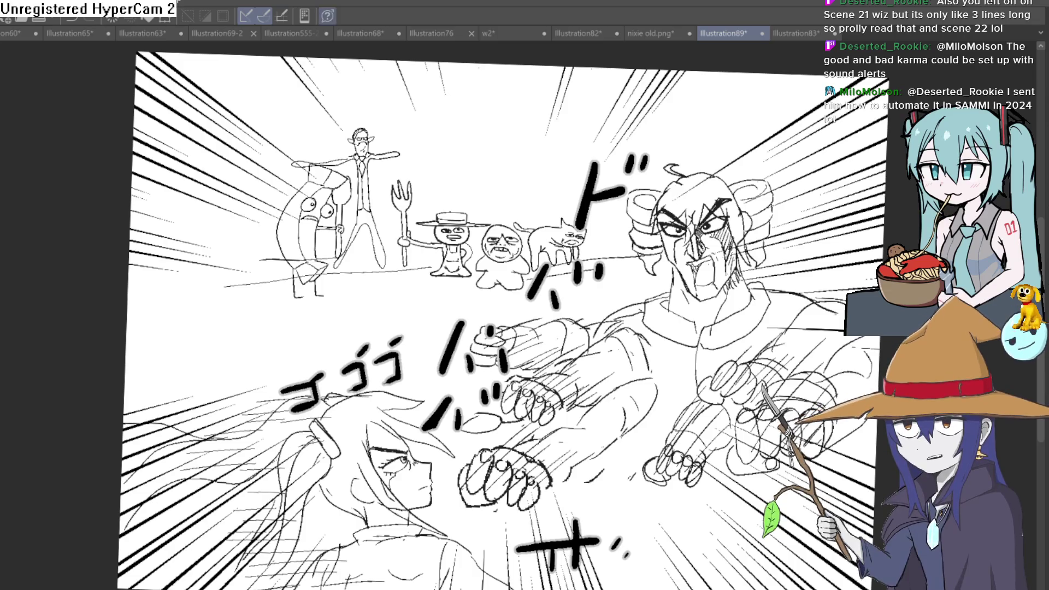
left_click(298, 36)
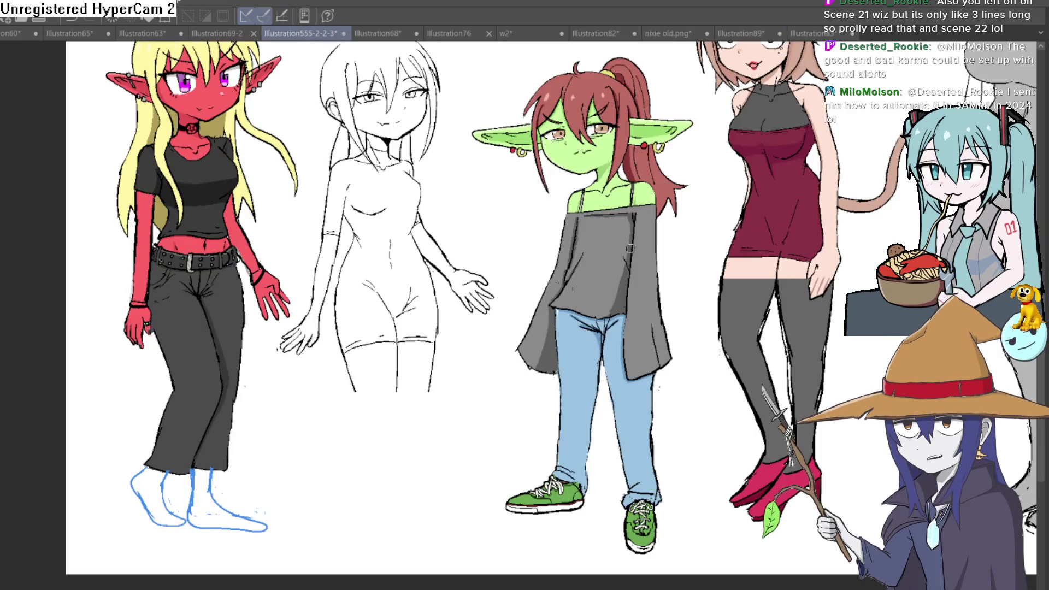
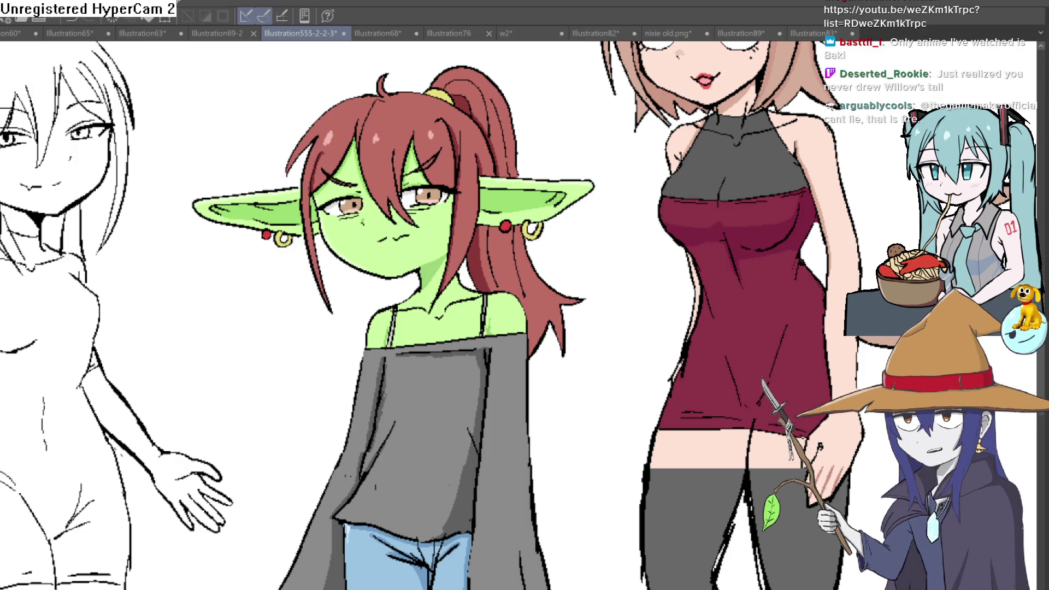
mouse_move(629, 296)
left_mouse_down()
mouse_move(550, 262)
mouse_move(503, 270)
mouse_move(527, 257)
left_mouse_up()
scroll(527, 257, "down", 3)
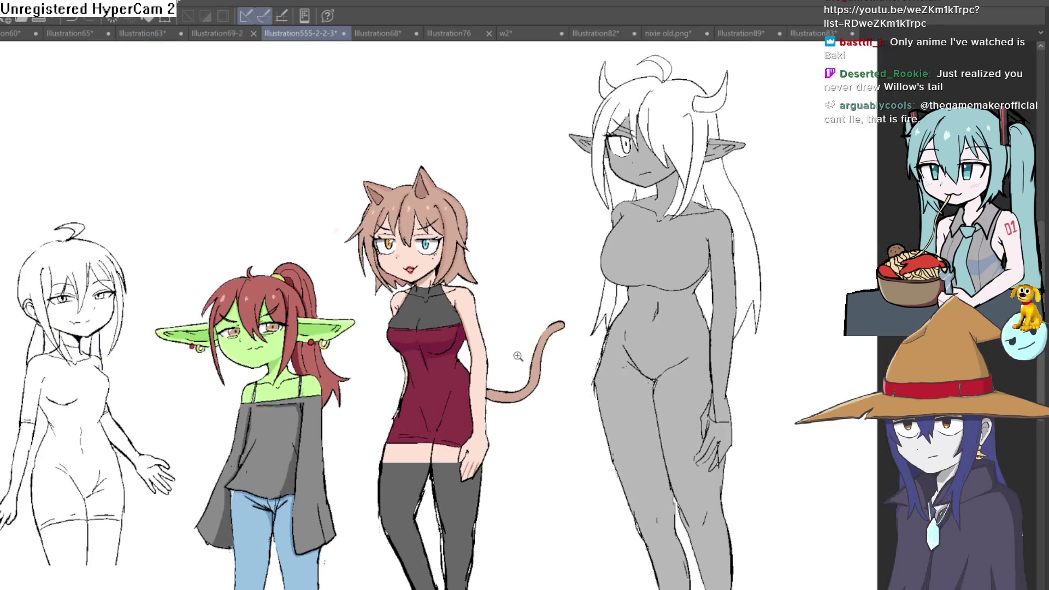
scroll(580, 298, "up", 6)
left_click_drag(580, 297, 579, 349)
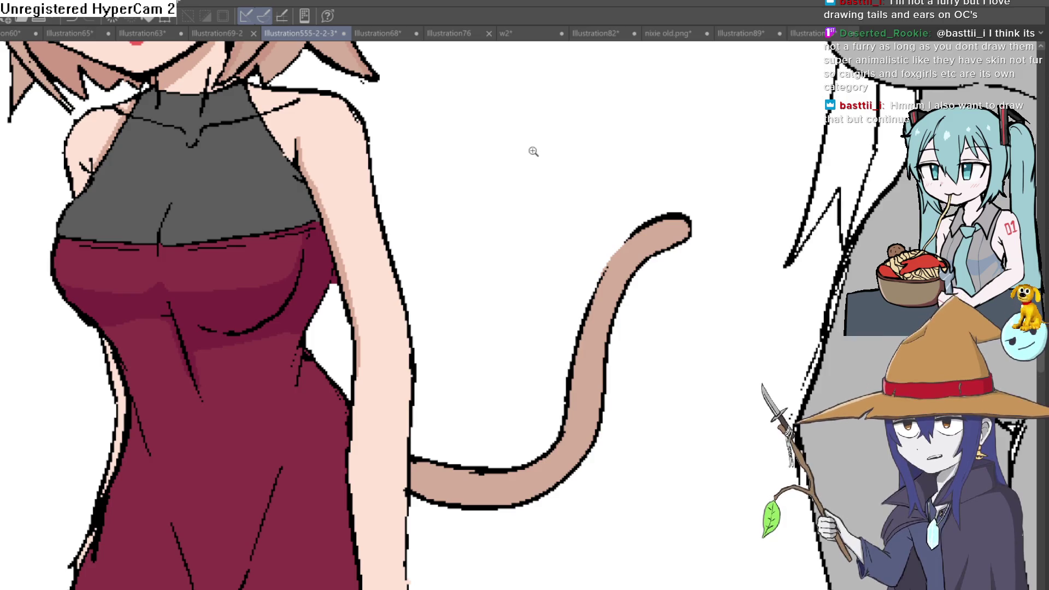
scroll(534, 152, "down", 5)
scroll(517, 172, "down", 3)
scroll(532, 172, "up", 3)
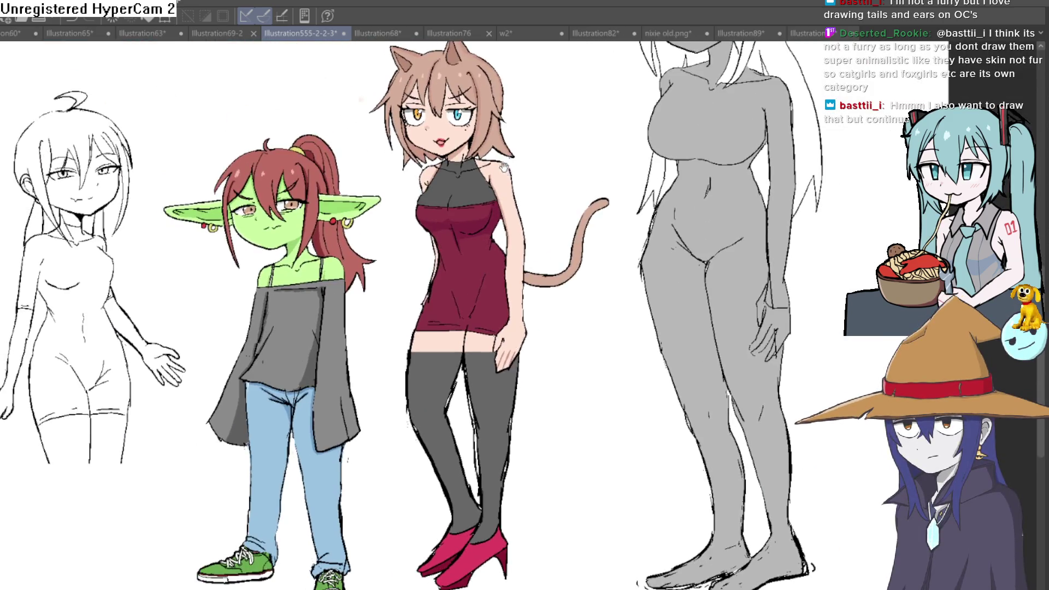
scroll(537, 171, "down", 3)
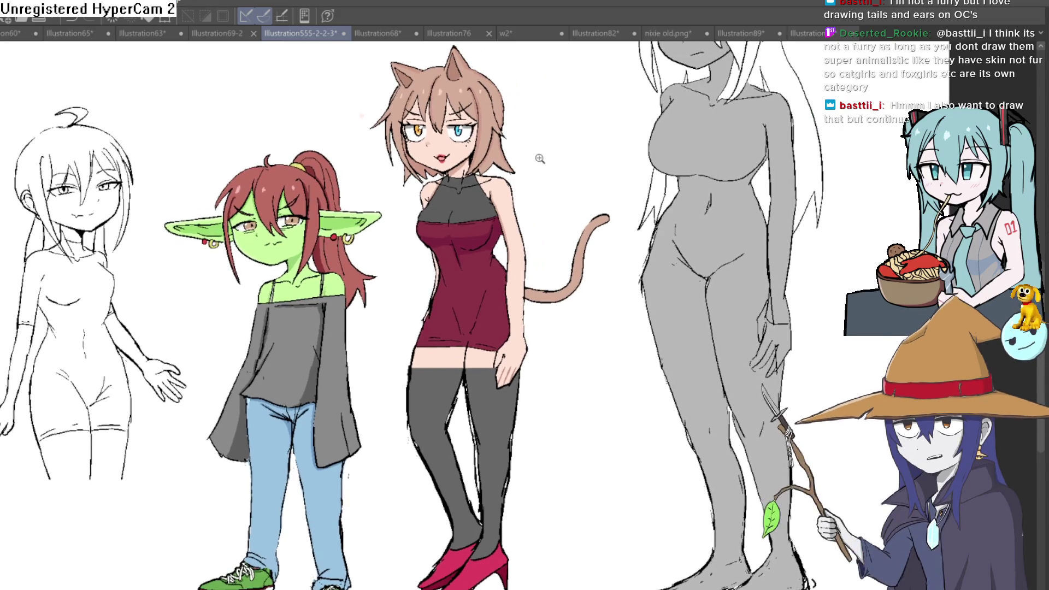
scroll(550, 262, "up", 5)
scroll(551, 262, "up", 3)
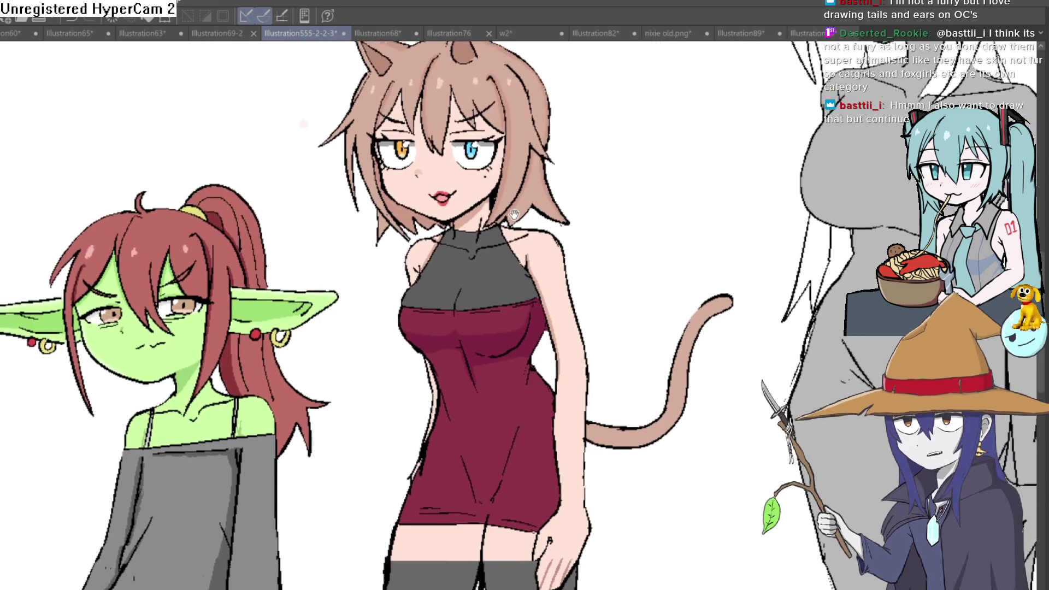
scroll(522, 198, "down", 2)
scroll(474, 273, "up", 5)
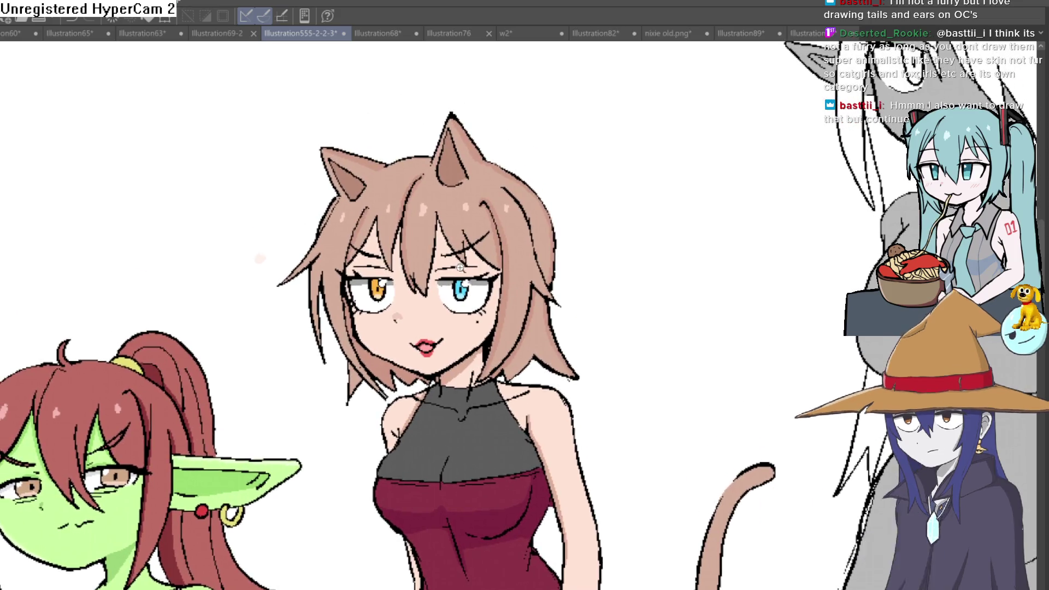
scroll(474, 273, "down", 4)
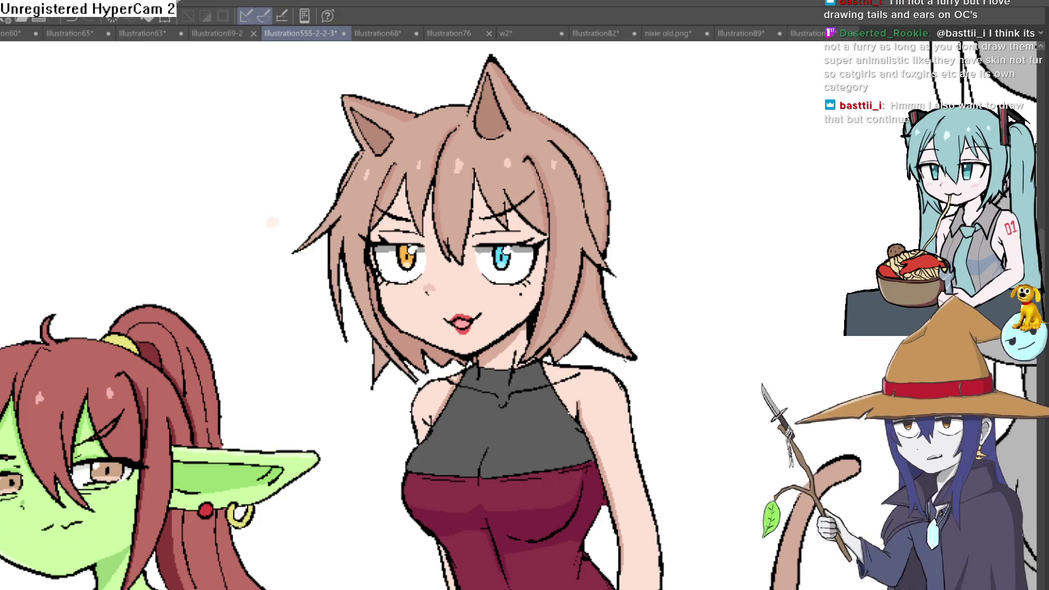
scroll(645, 326, "down", 3)
scroll(645, 326, "up", 5)
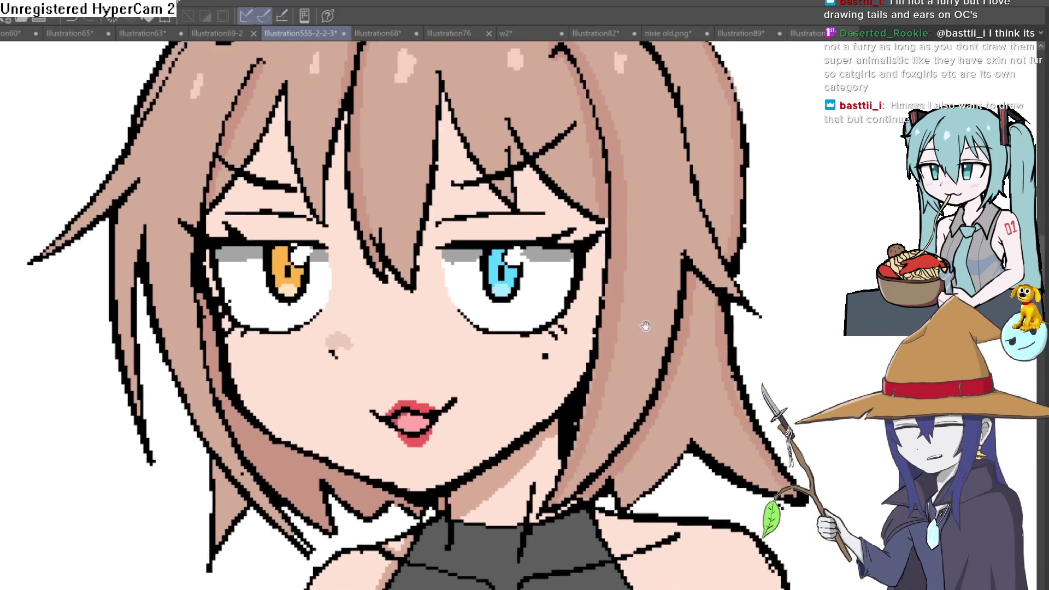
key("h")
key("h")
scroll(786, 224, "down", 1)
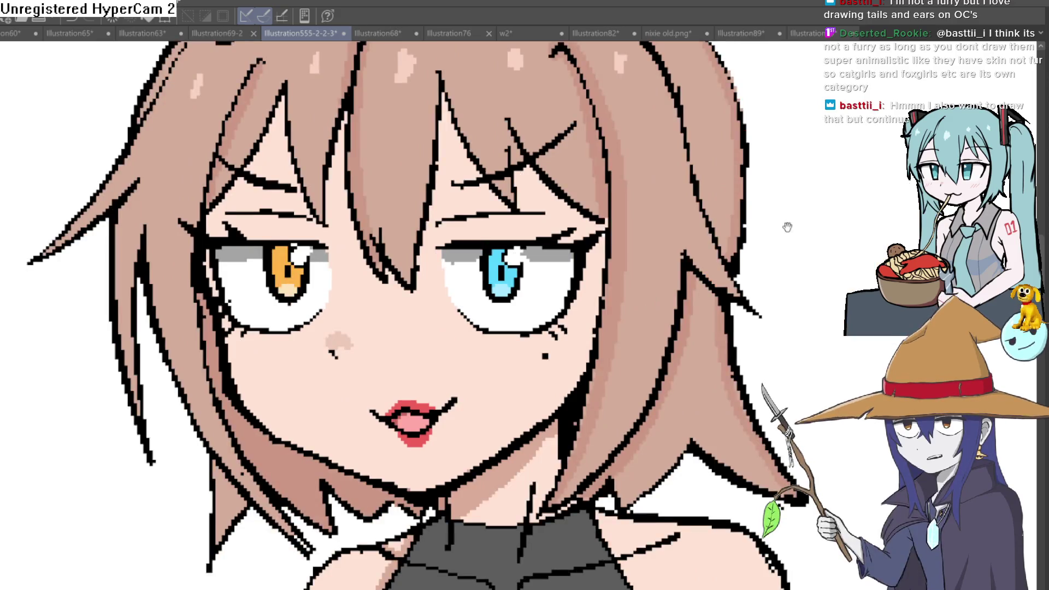
scroll(579, 327, "up", 6)
mouse_move(579, 317)
left_mouse_down()
mouse_move(555, 326)
mouse_move(511, 307)
left_mouse_up()
scroll(550, 293, "down", 6)
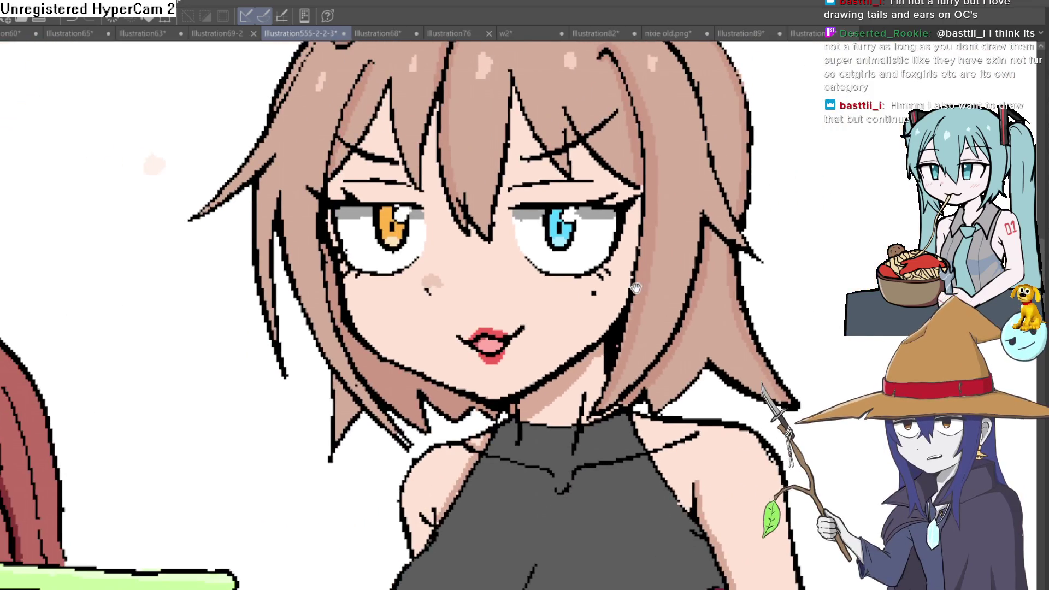
left_click_drag(635, 288, 592, 283)
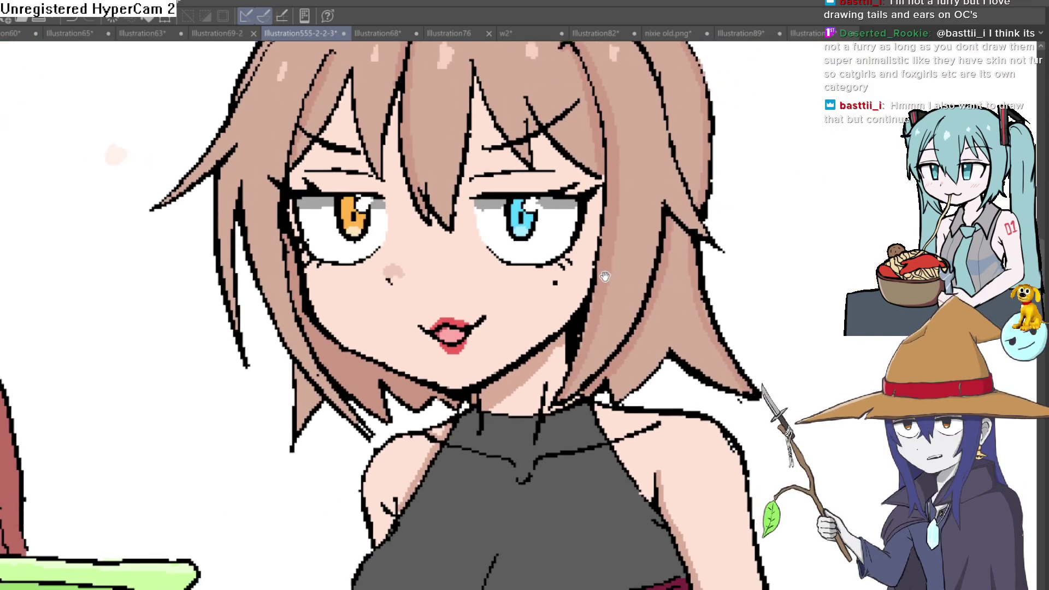
scroll(591, 282, "down", 1)
key("h")
key("h")
key("h")
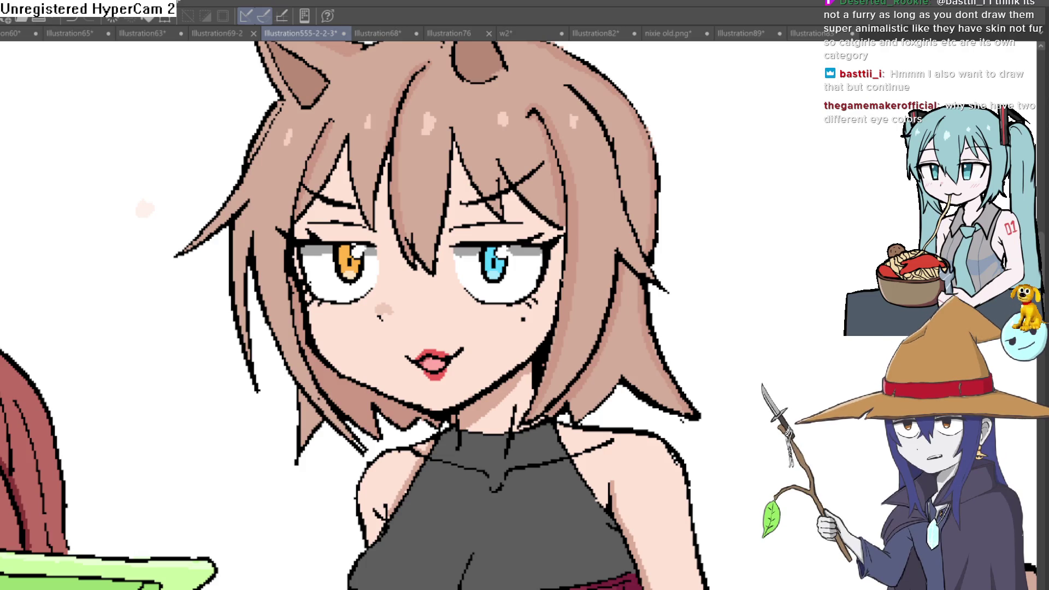
left_click_drag(866, 227, 330, 216)
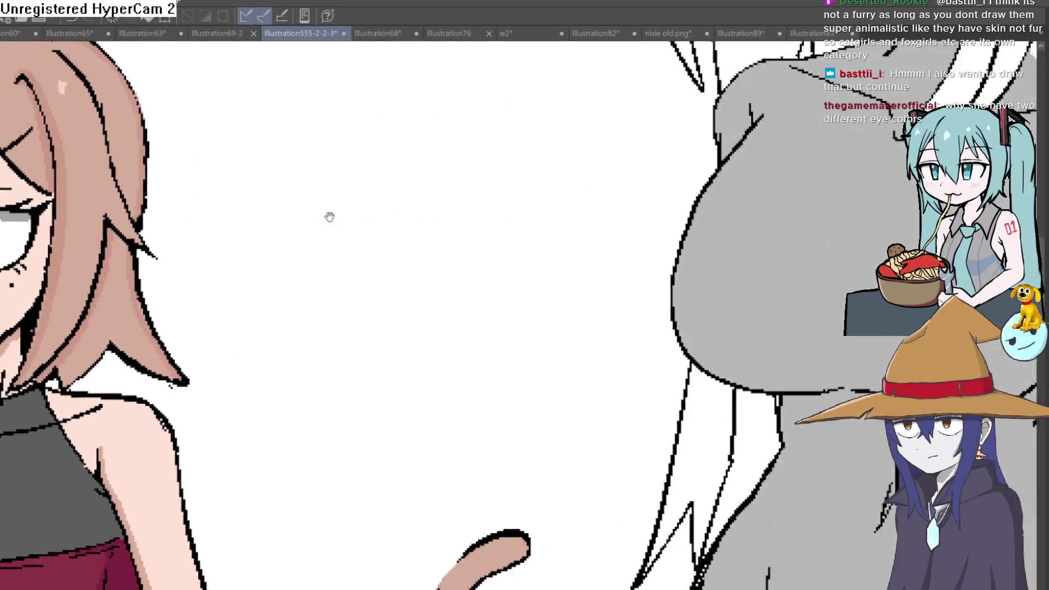
scroll(559, 235, "down", 5)
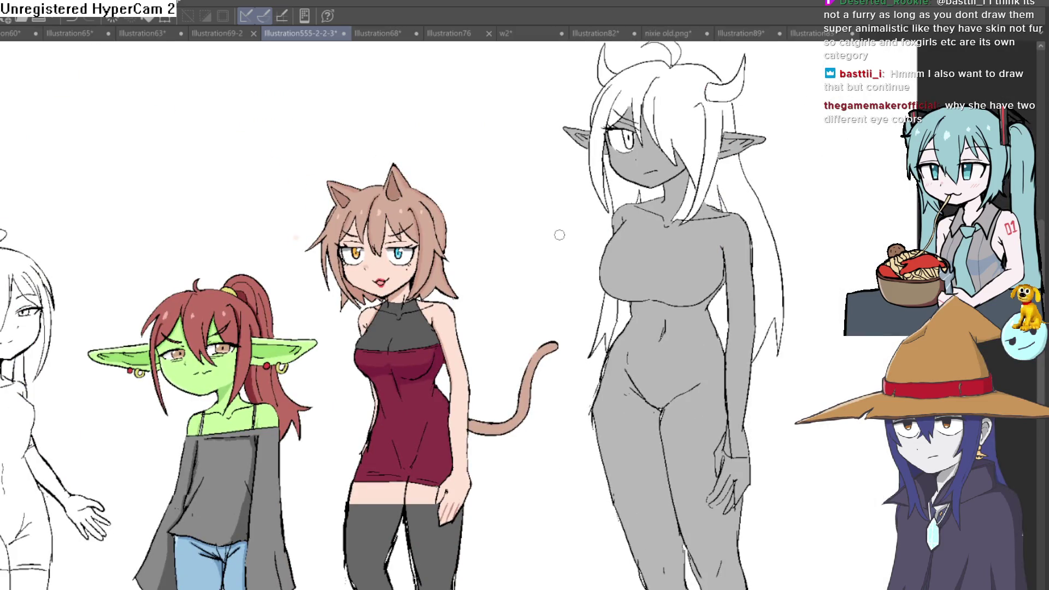
scroll(776, 246, "down", 1)
scroll(628, 282, "up", 3)
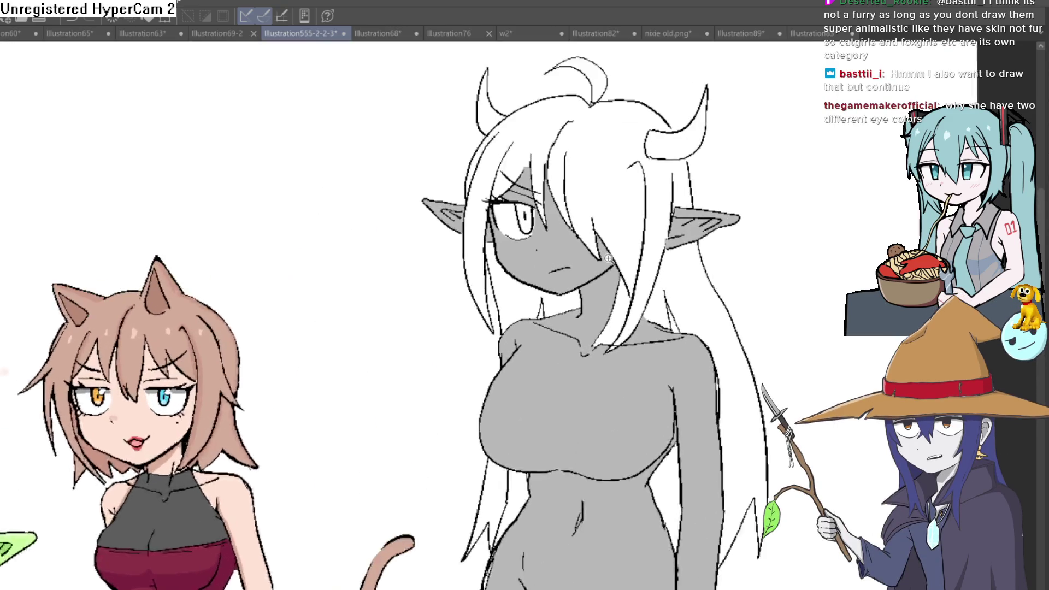
left_click_drag(628, 281, 568, 327)
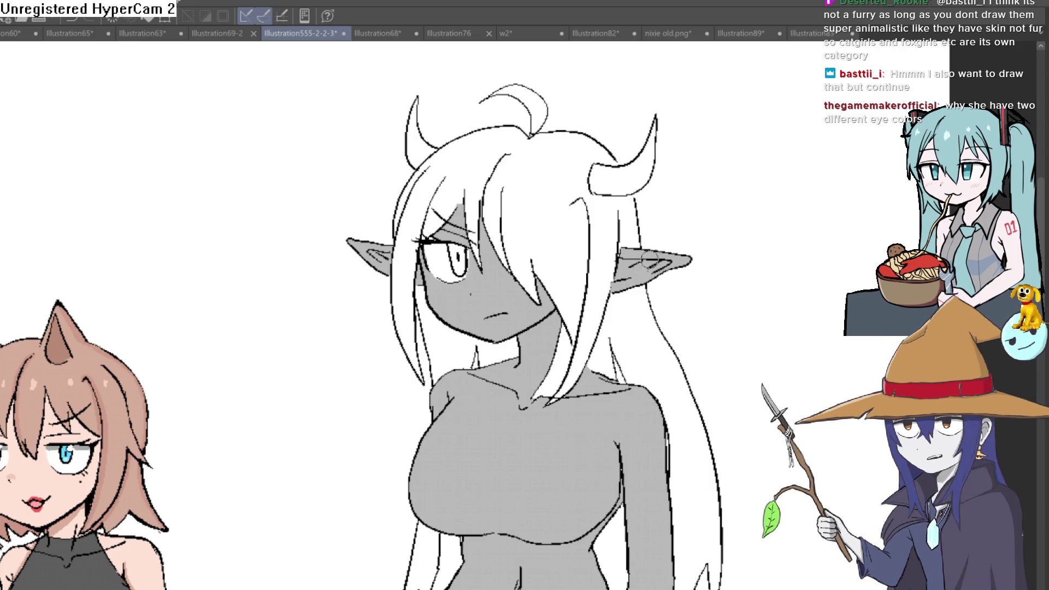
scroll(648, 258, "down", 2)
scroll(508, 301, "up", 6)
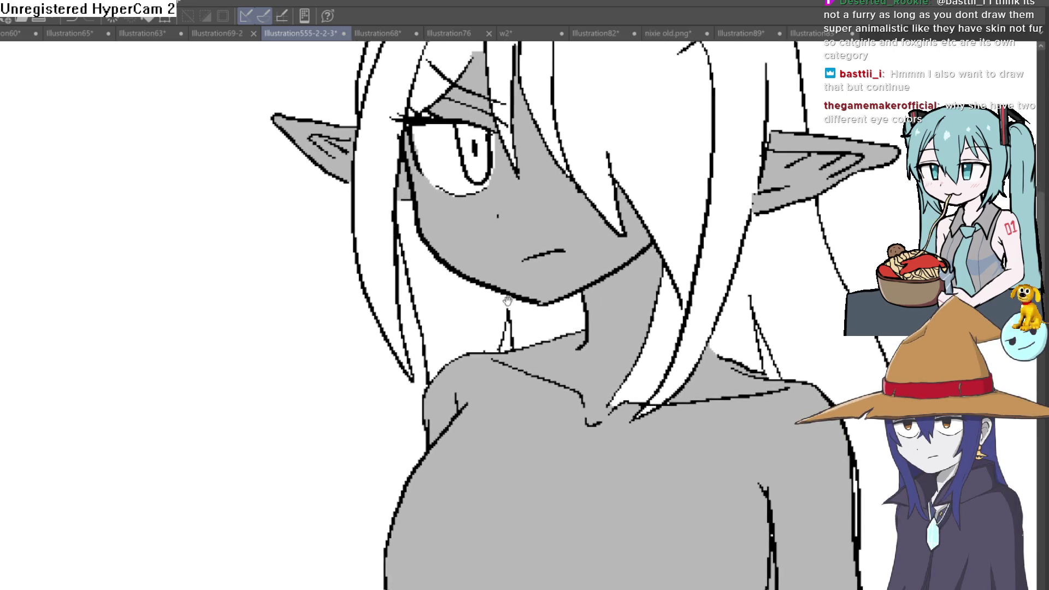
scroll(621, 265, "down", 3)
scroll(608, 286, "up", 2)
left_click_drag(609, 285, 726, 202)
scroll(706, 289, "up", 2)
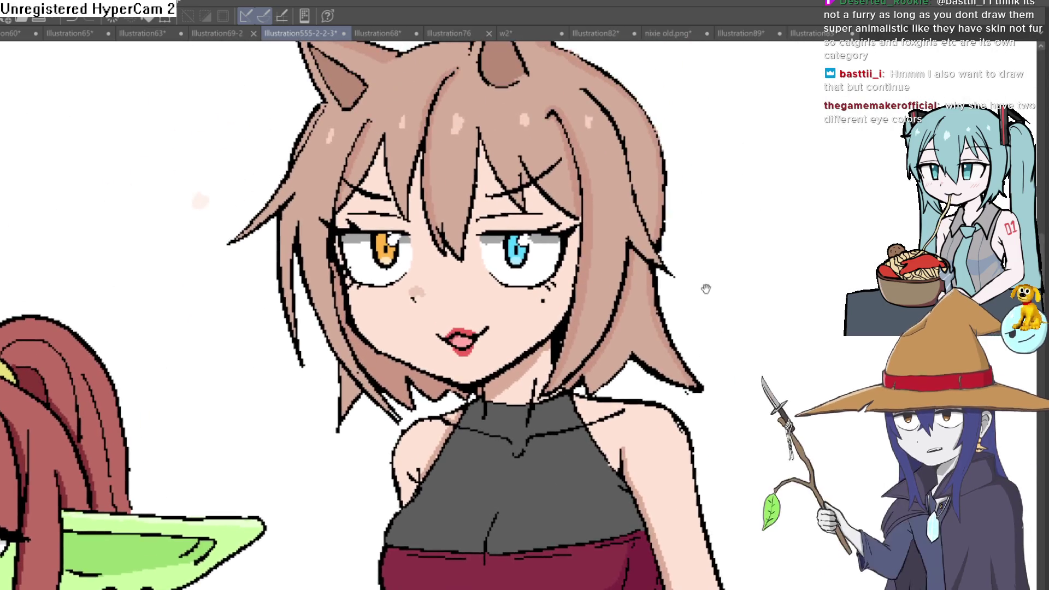
scroll(706, 289, "down", 4)
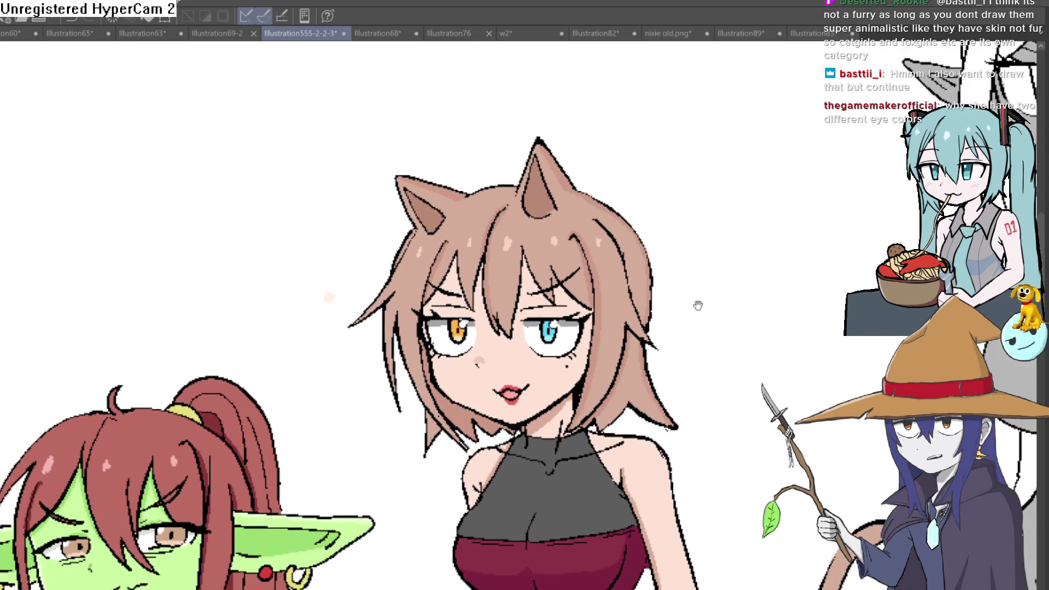
scroll(698, 306, "down", 1)
scroll(695, 290, "up", 1)
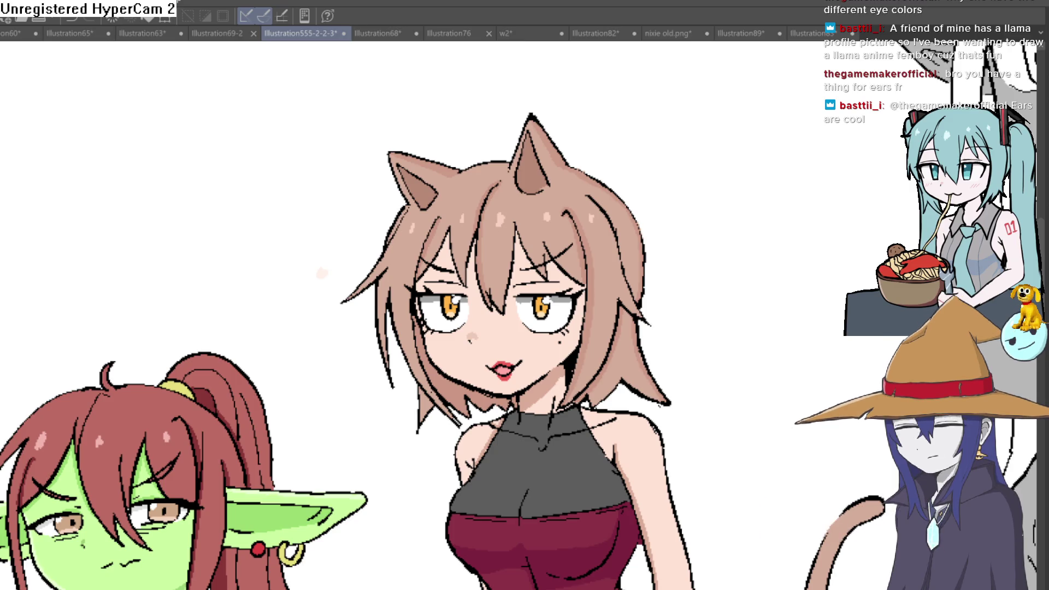
key("ctrl+z")
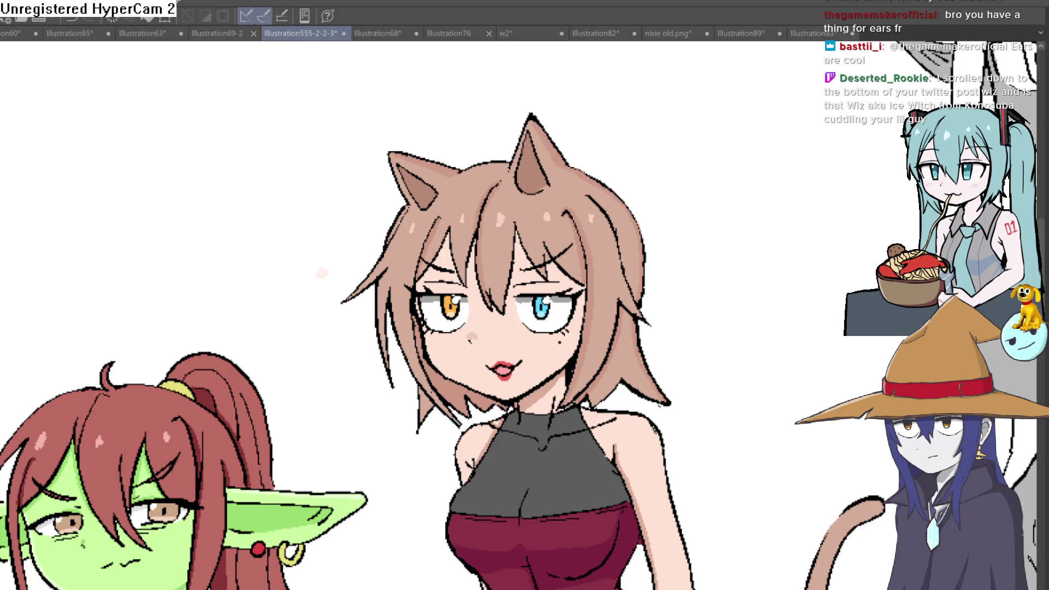
key("ctrl+y")
key("ctrl+z")
scroll(503, 209, "down", 3)
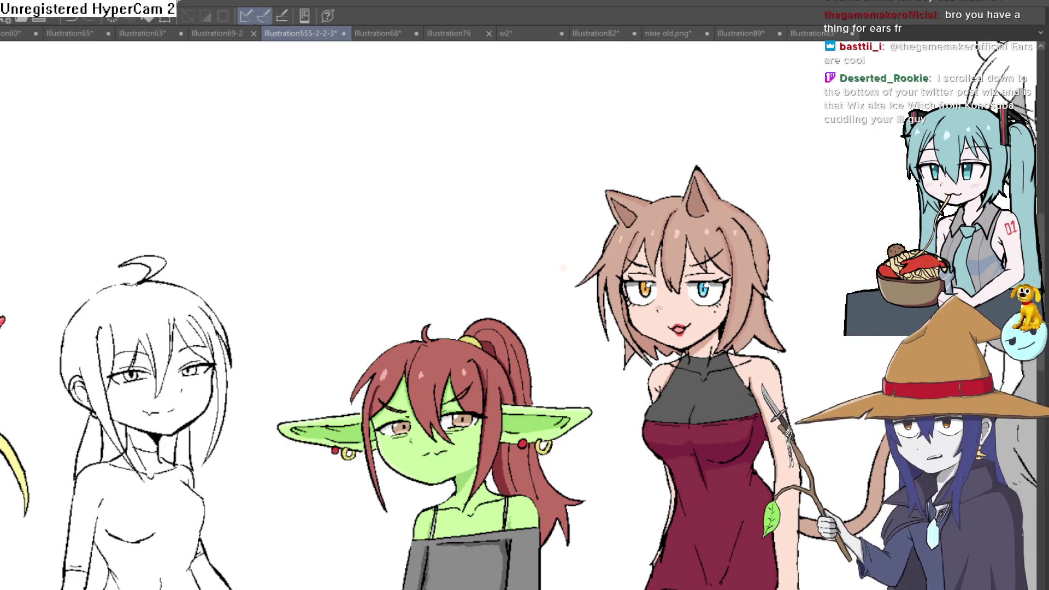
mouse_move(847, 196)
left_mouse_down()
mouse_move(492, 194)
mouse_move(660, 205)
left_mouse_up()
scroll(491, 194, "down", 2)
scroll(659, 206, "up", 4)
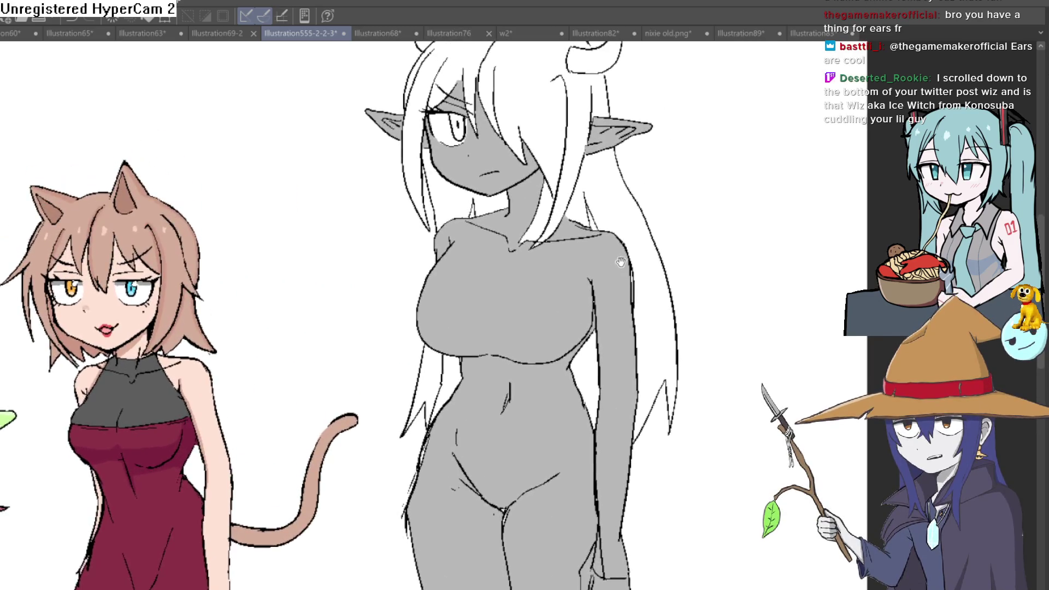
mouse_move(592, 238)
left_mouse_down()
mouse_move(571, 199)
mouse_move(552, 270)
left_mouse_up()
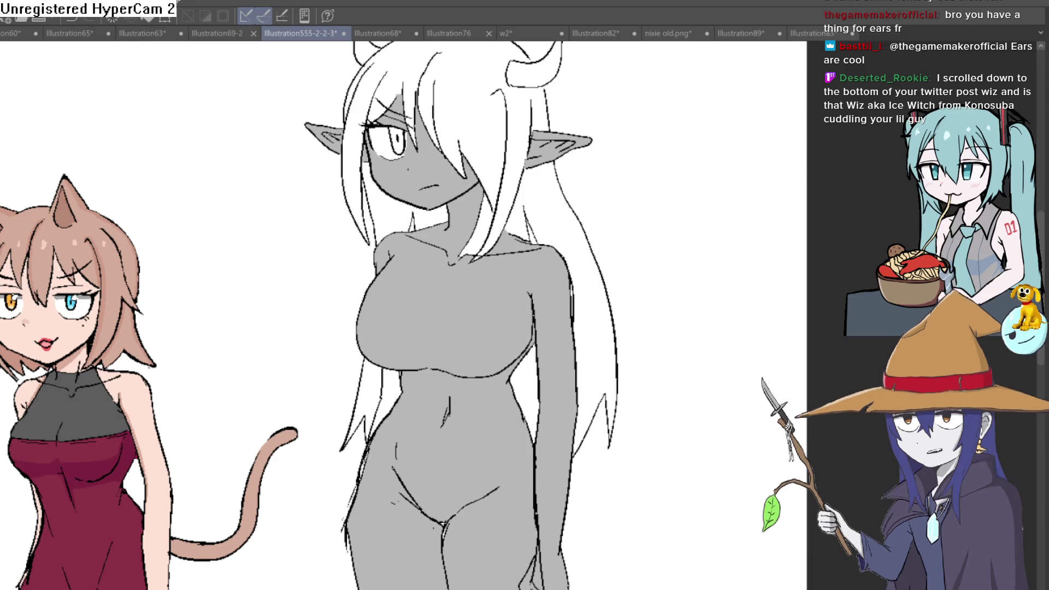
left_click_drag(295, 263, 693, 189)
scroll(694, 190, "down", 5)
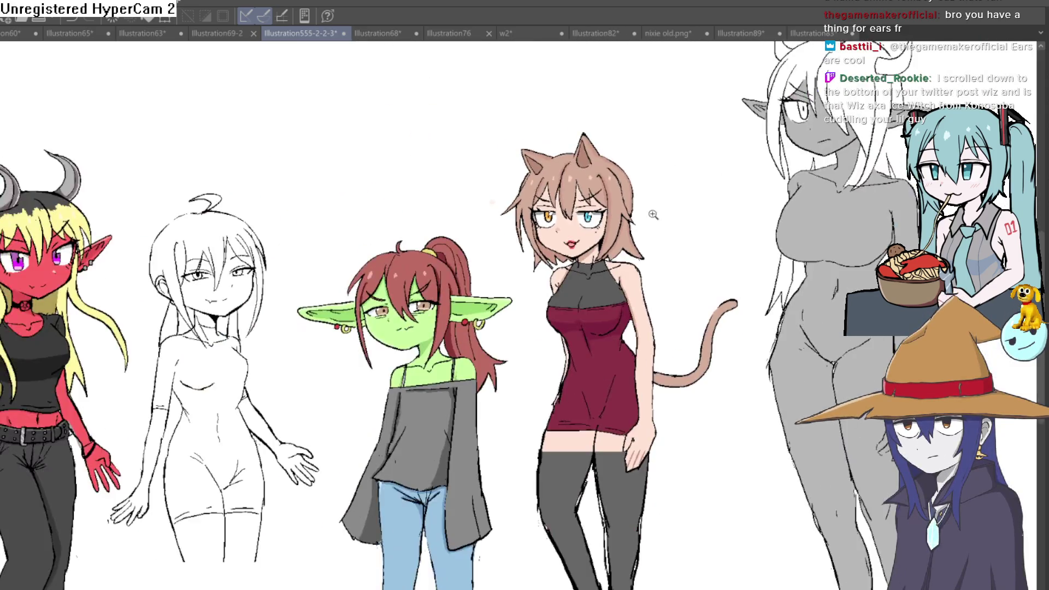
scroll(644, 328, "up", 4)
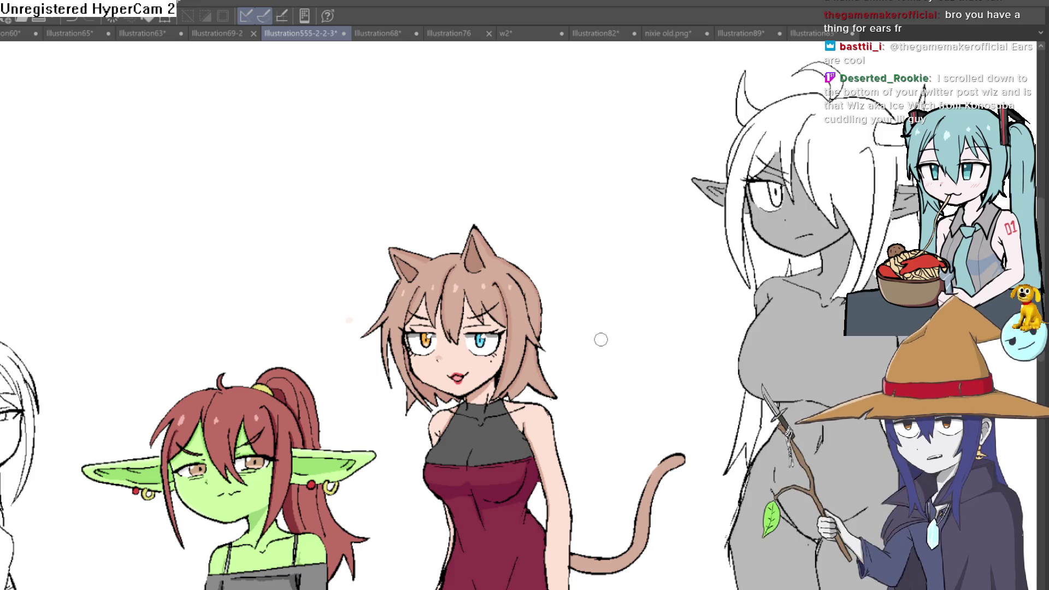